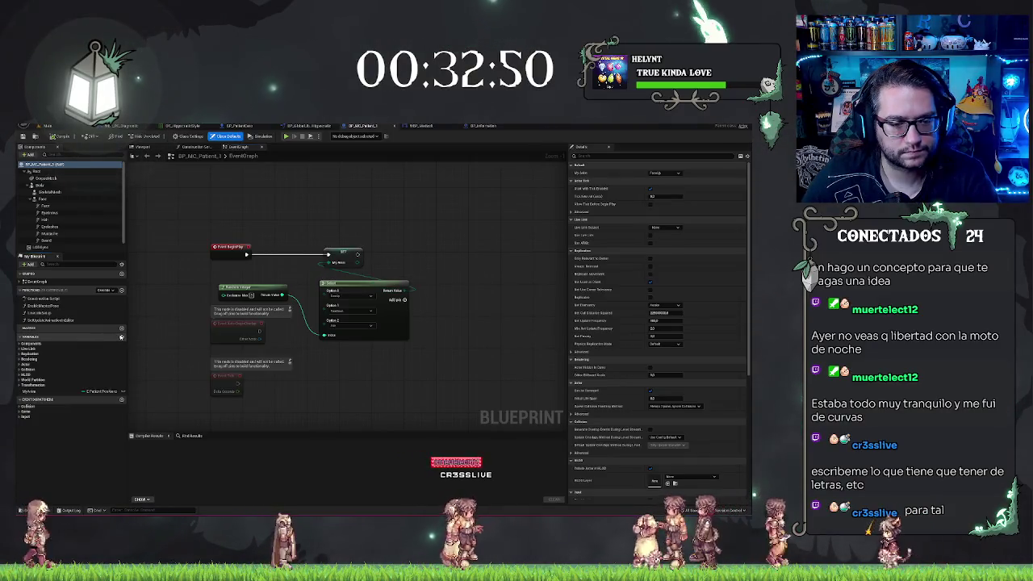
Step: Add a variable named Model to BP_MC_Patient_1, typed as the E_PatientModels enum
left_click(121, 337)
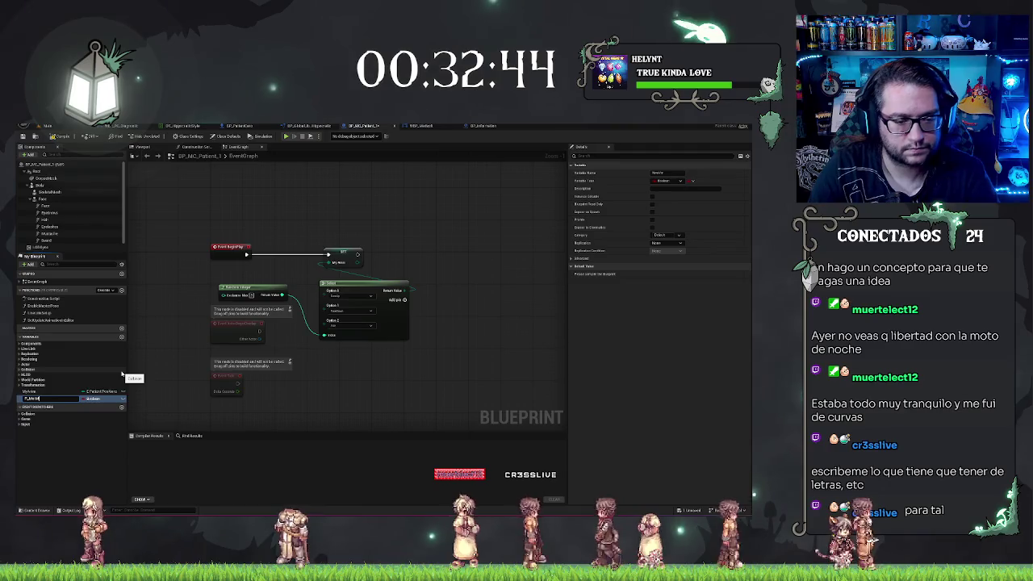
left_click(94, 400)
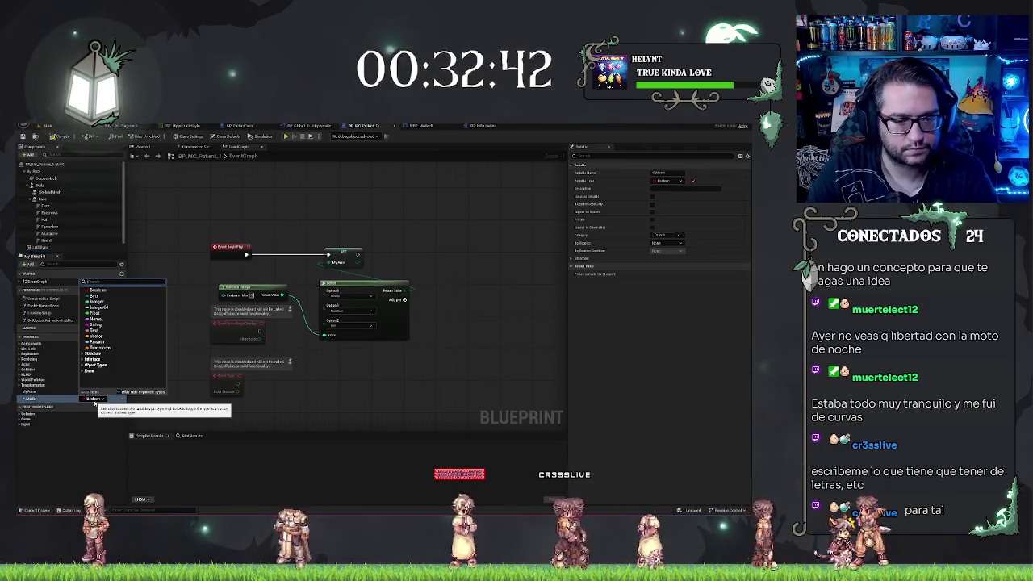
type("model")
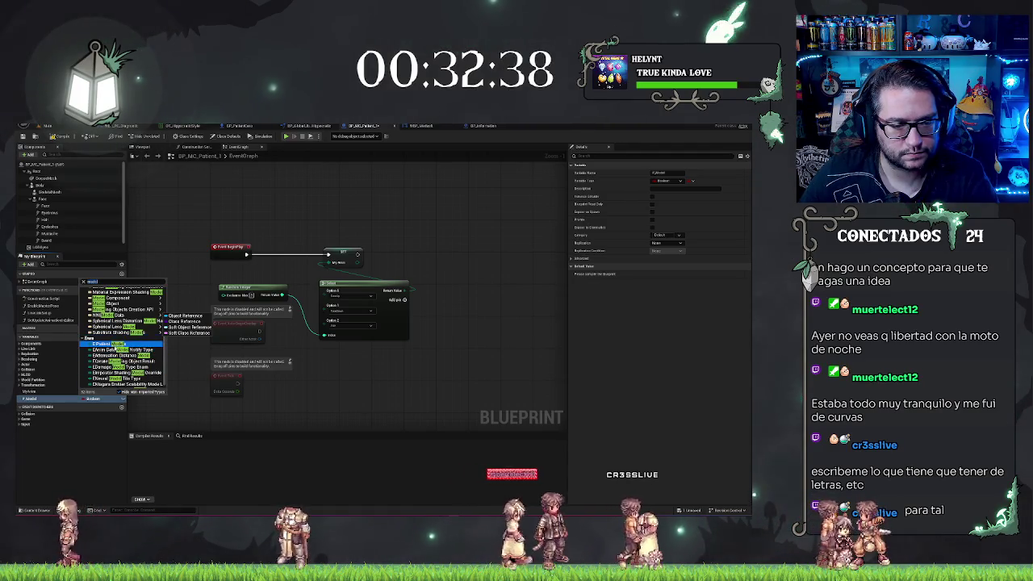
left_click(113, 349)
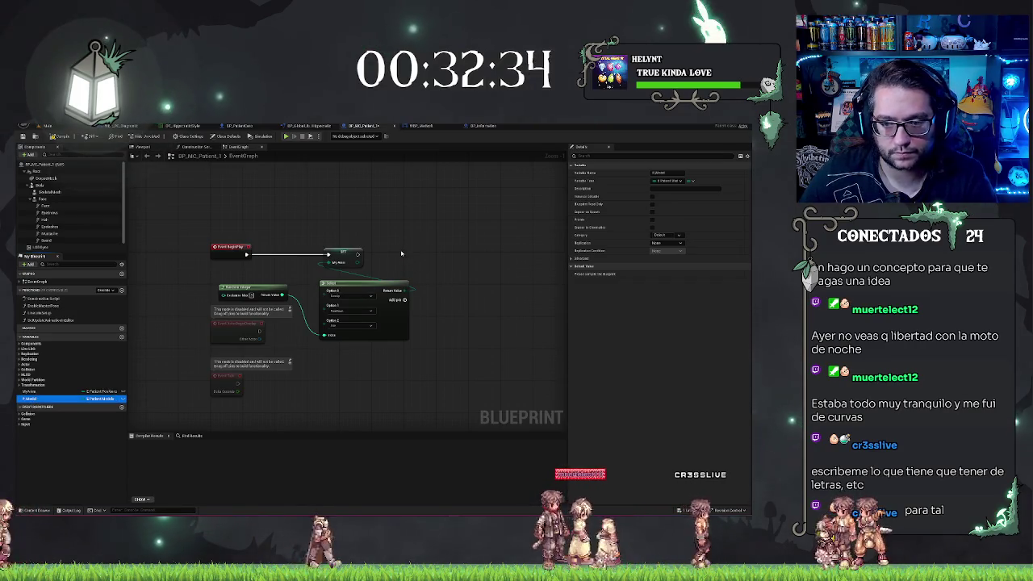
left_click_drag(401, 254, 395, 246)
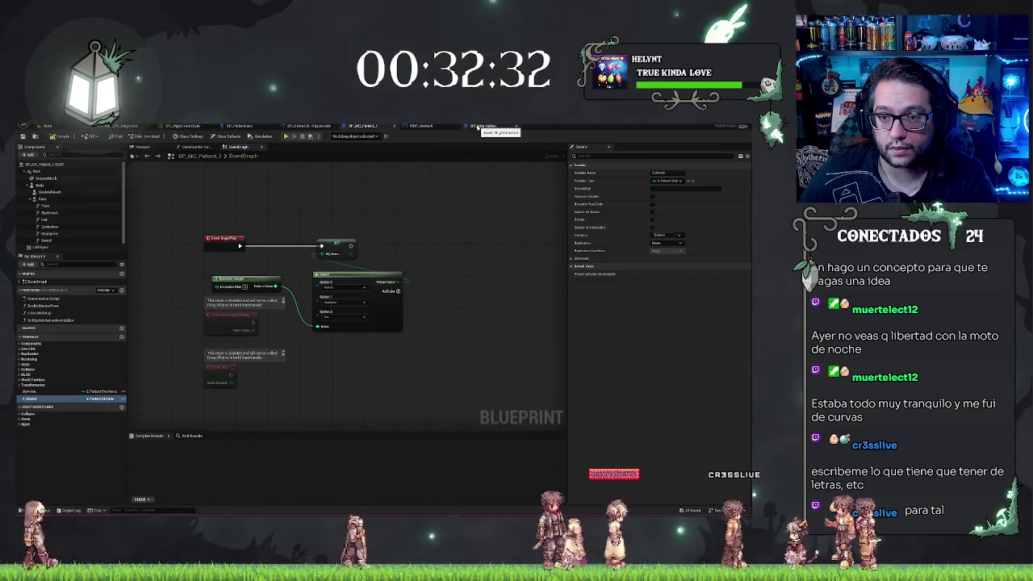
Step: Move through the blueprint tabs to BP_Information and bring its SpawnActor node into view
left_click(483, 126)
left_click(420, 126)
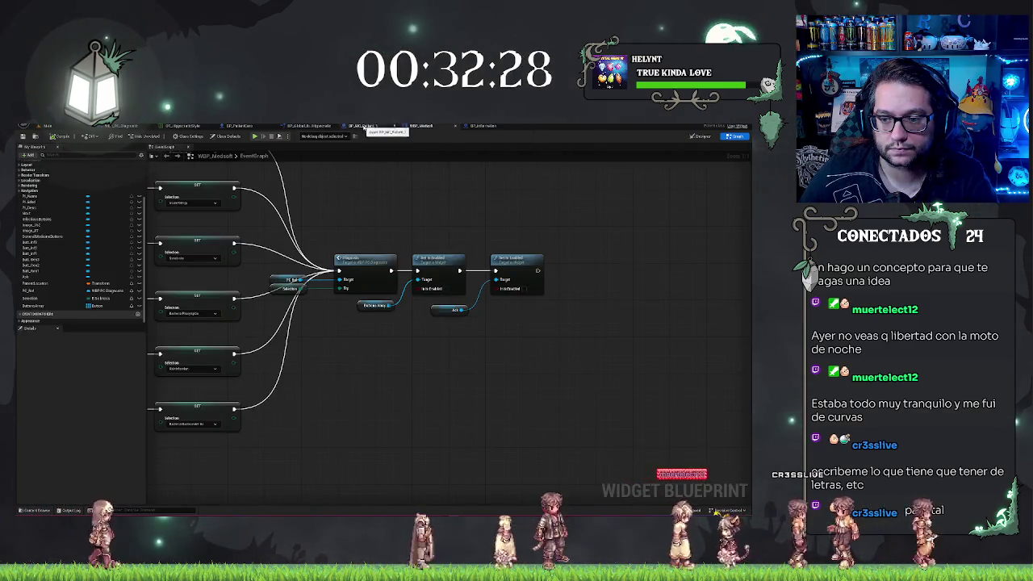
left_click(363, 126)
left_click_drag(410, 221, 382, 227)
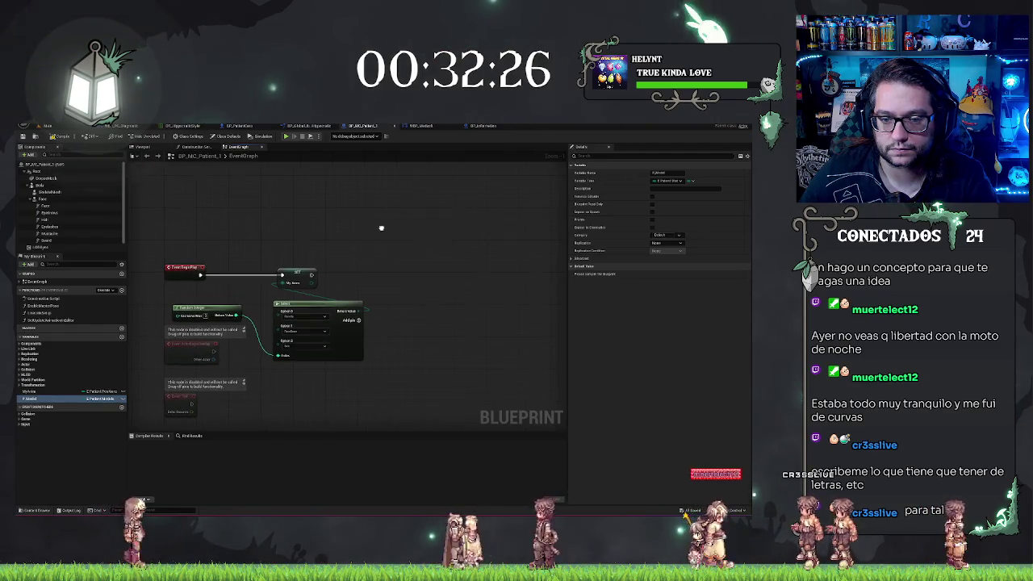
left_click(479, 126)
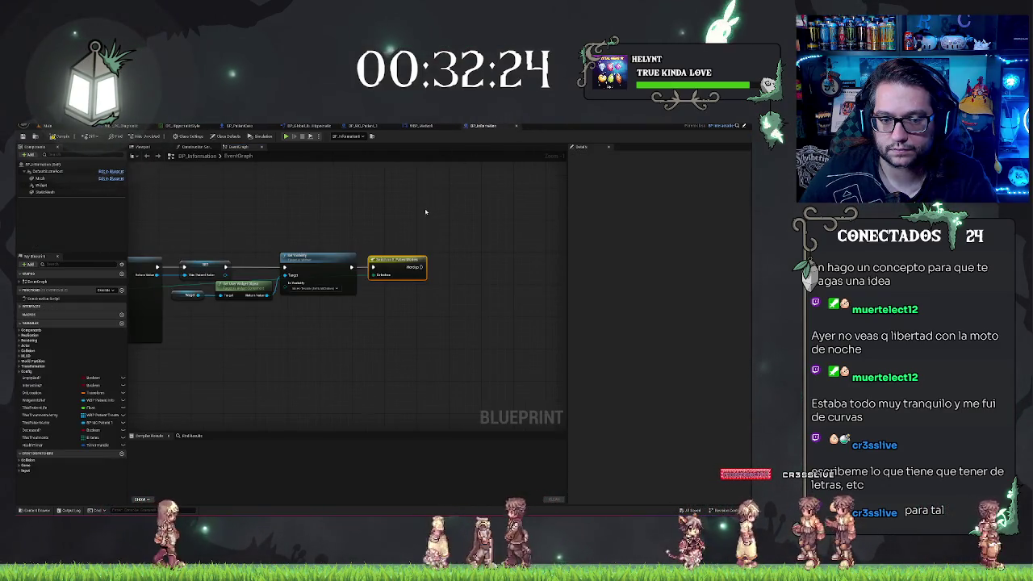
left_click_drag(381, 222, 495, 210)
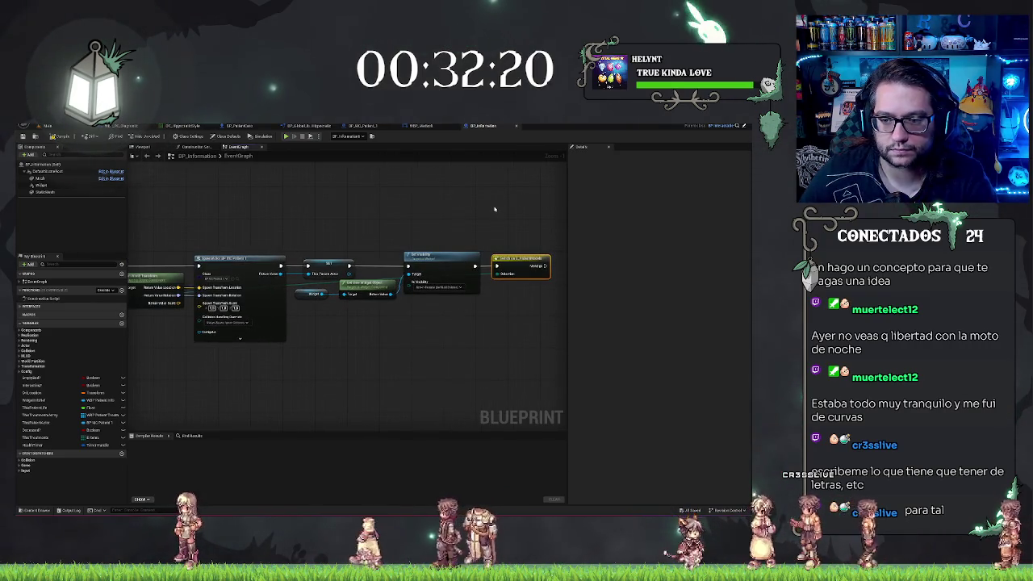
Step: Add a SET Model node from the spawned patient reference, placed beside Set Visibility
left_click(508, 240)
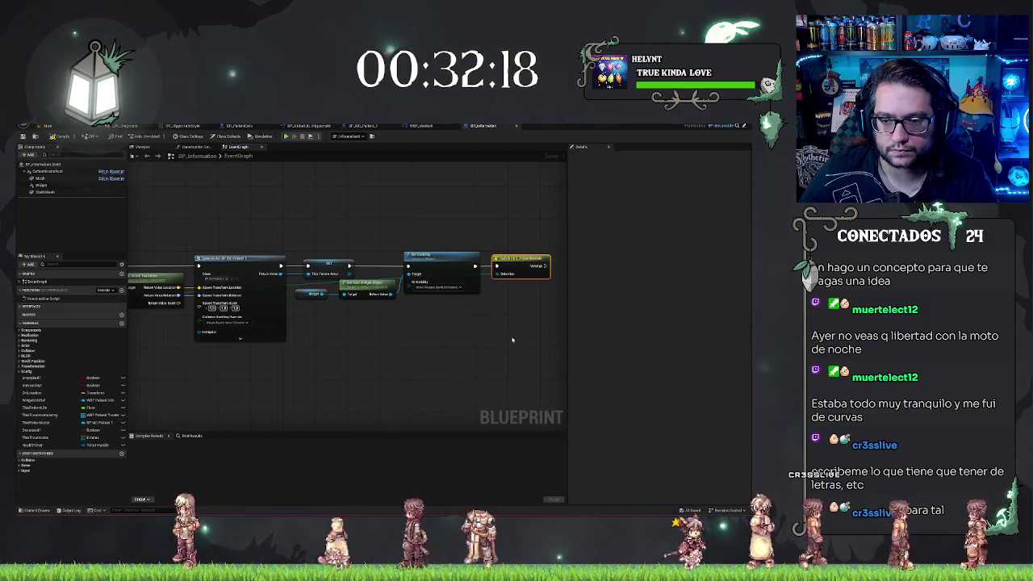
left_click_drag(501, 274, 496, 300)
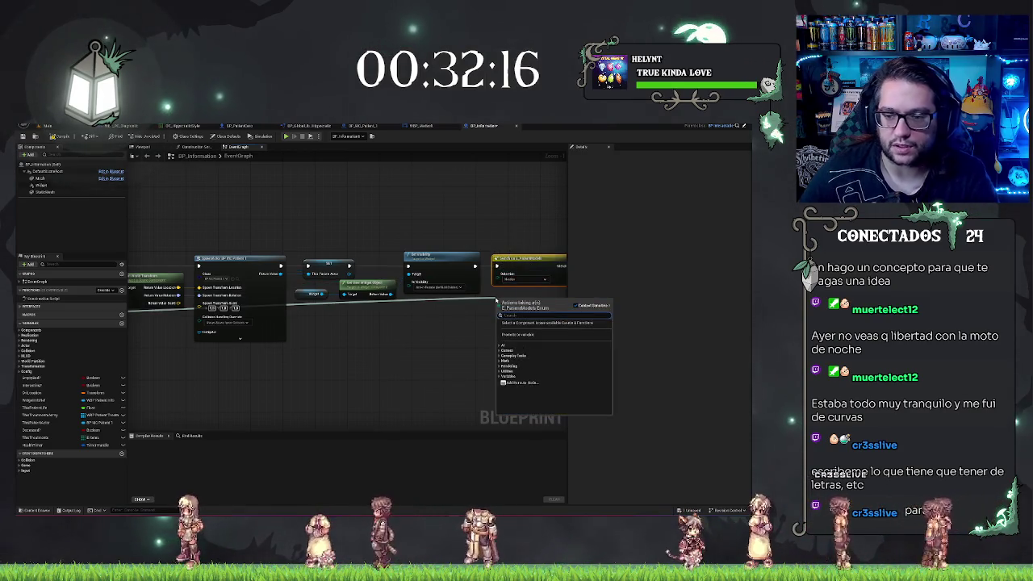
type("set")
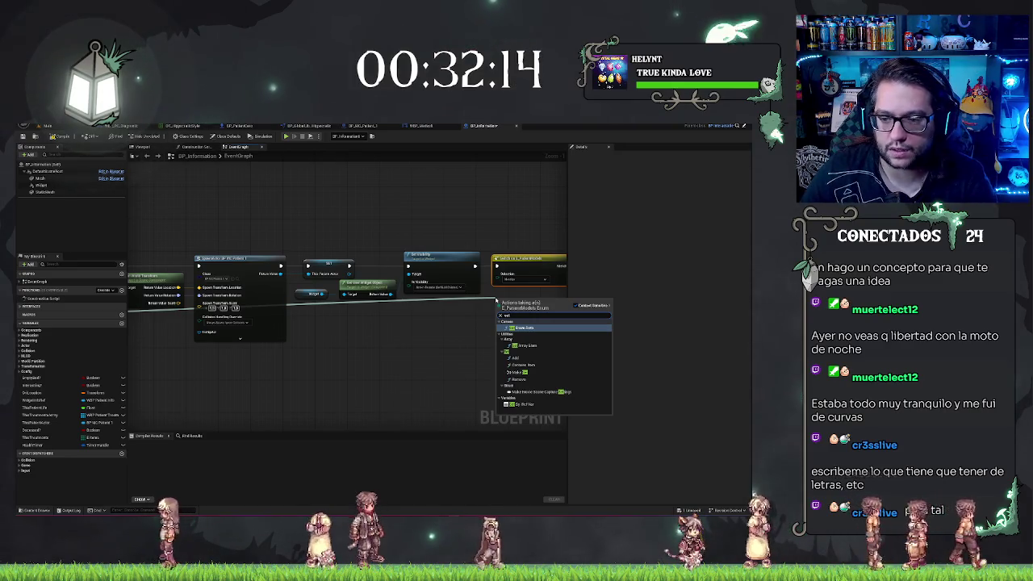
mouse_move(424, 338)
left_mouse_down()
mouse_move(451, 299)
mouse_move(394, 309)
left_mouse_up()
key("ctrl+z")
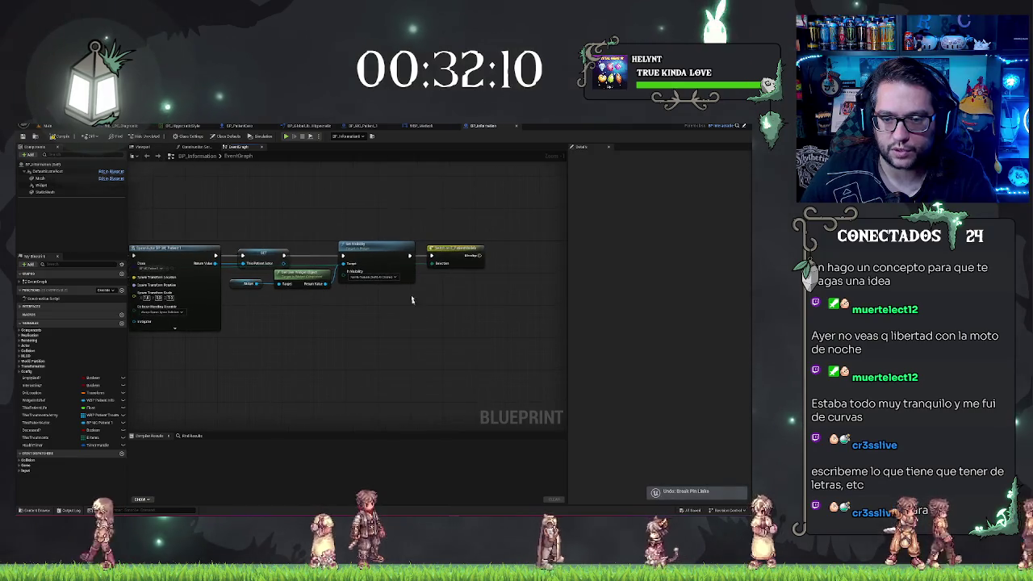
left_click_drag(283, 265, 407, 305)
type("set")
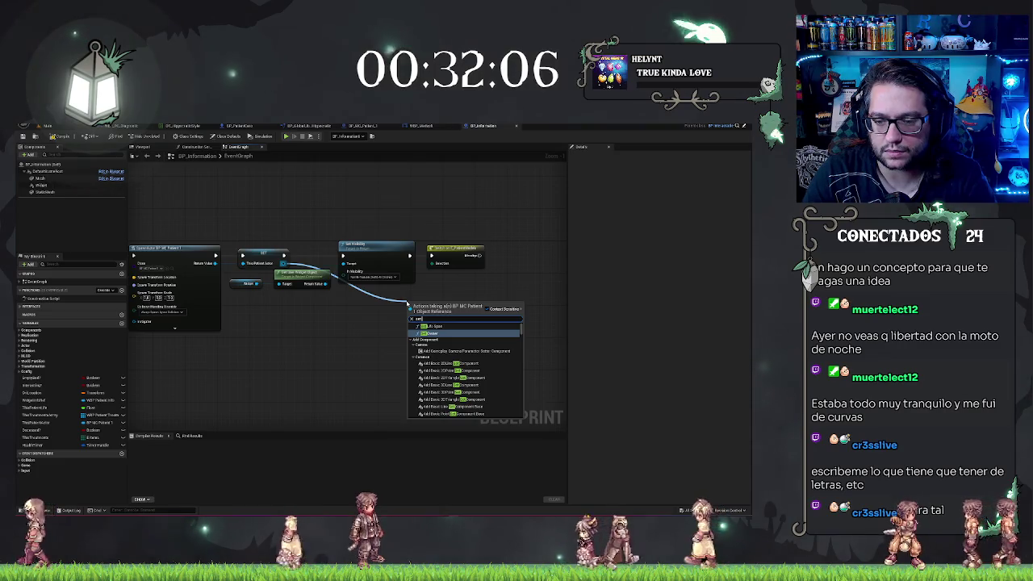
type(" mode")
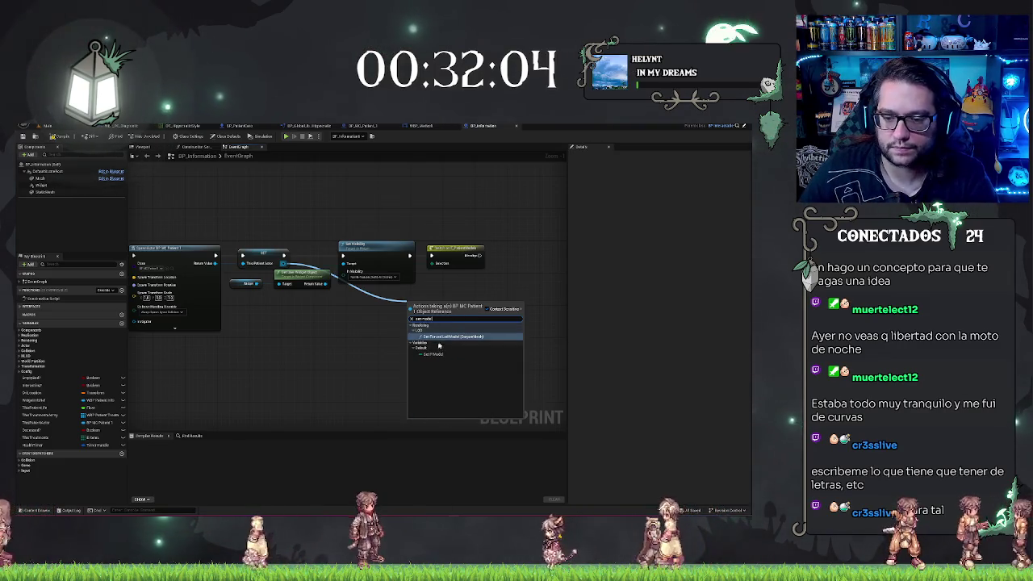
left_click(433, 353)
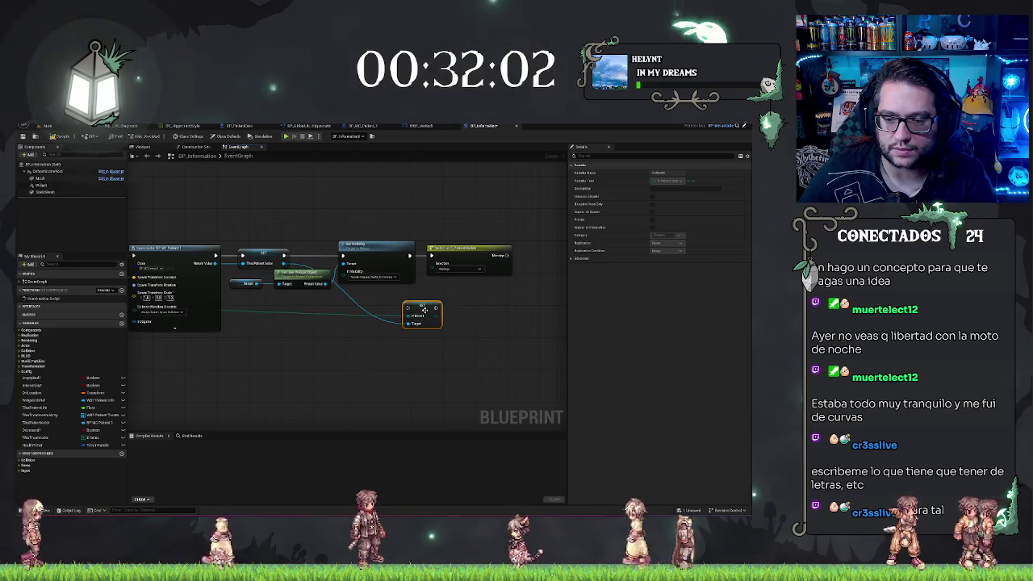
mouse_move(425, 309)
left_mouse_down()
mouse_move(440, 255)
mouse_move(427, 255)
left_mouse_up()
Step: Save BP_Information and go back to the BP_MC_Patient_1 graph
left_click(451, 289)
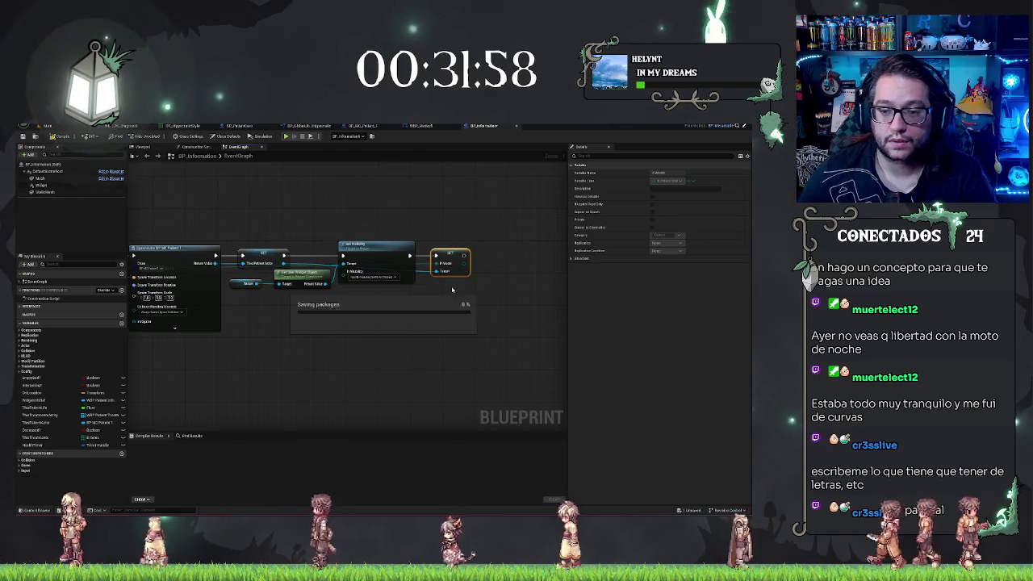
scroll(449, 175, "down", 2)
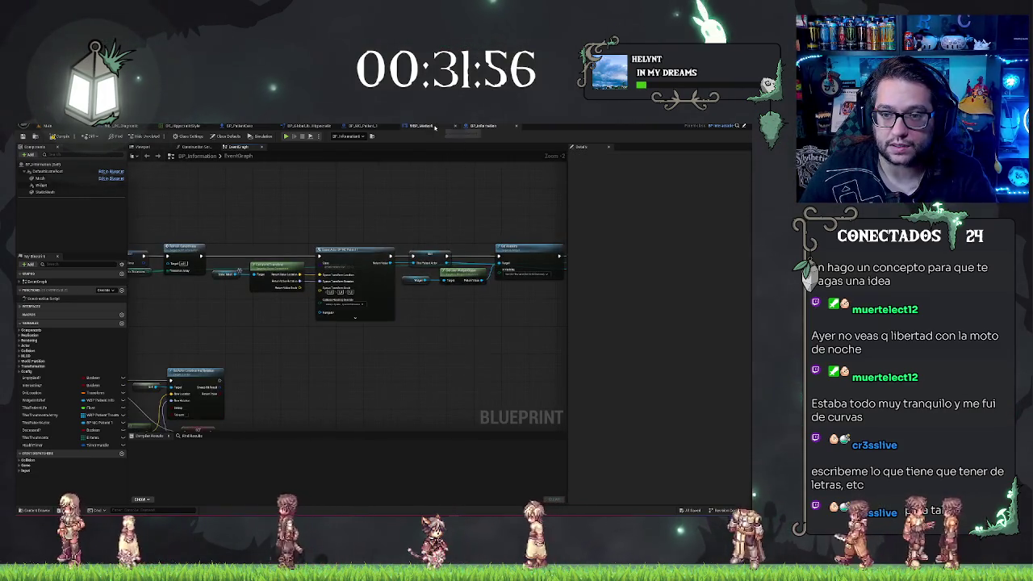
left_click(361, 125)
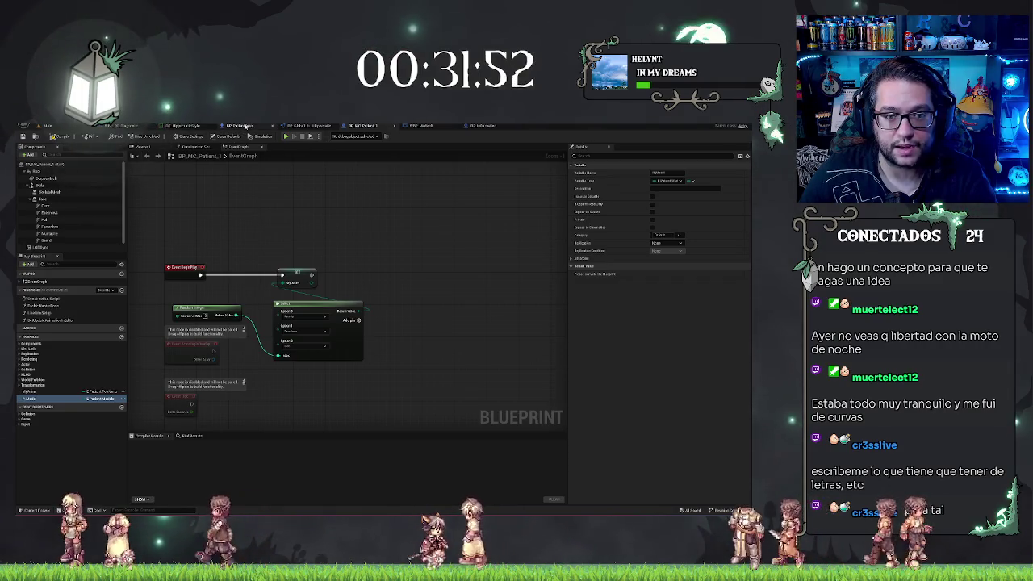
Step: Inspect ChangeModel in BP_GlobalLibrary_Hippocratic, then return to the hospital ward level editor
left_click(312, 125)
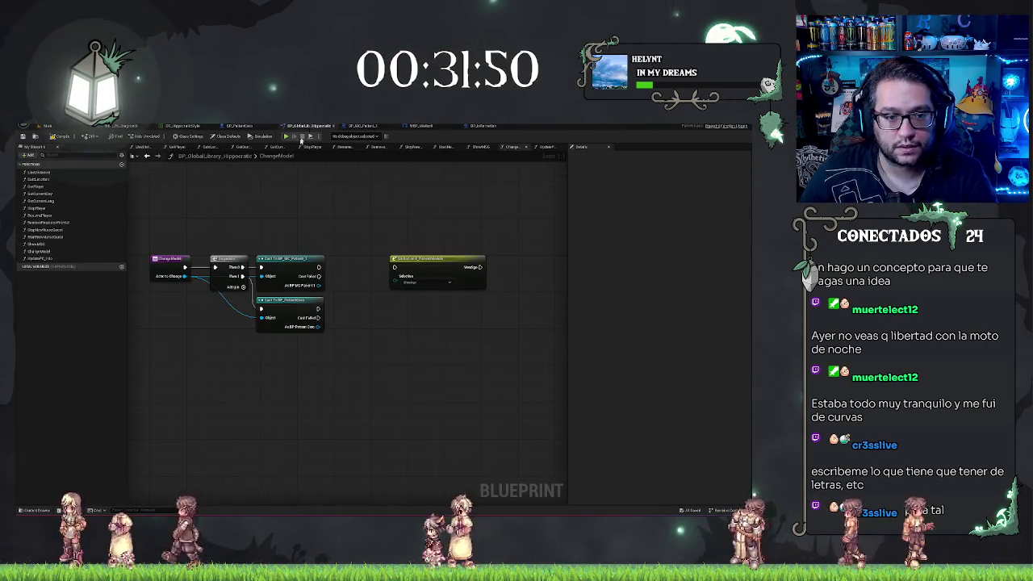
left_click(44, 259)
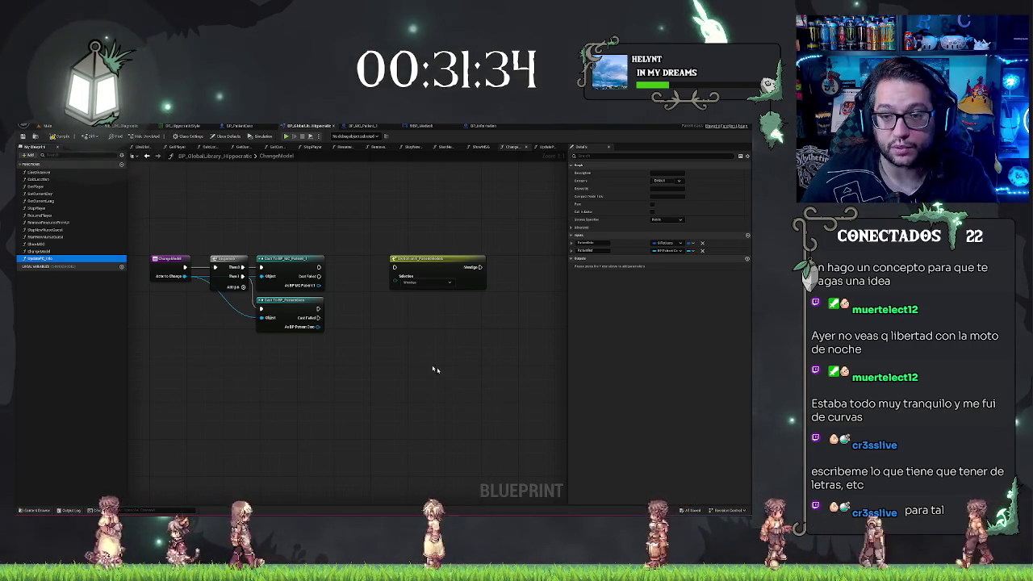
left_click(47, 127)
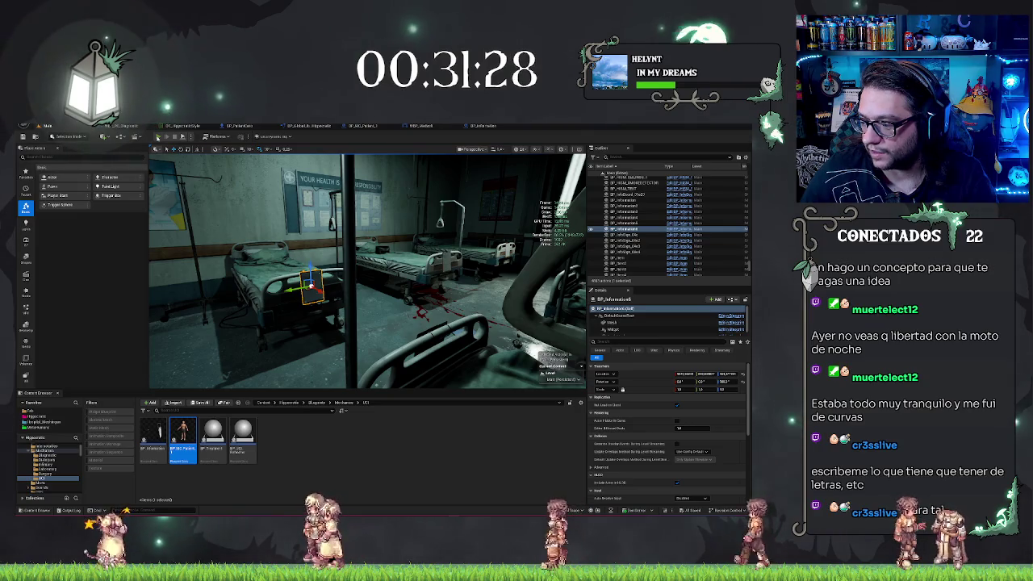
Step: Play the ward level, screenshot the MEDPEDIA/MEDSOFT computer screen, and stop the session
left_click(159, 136)
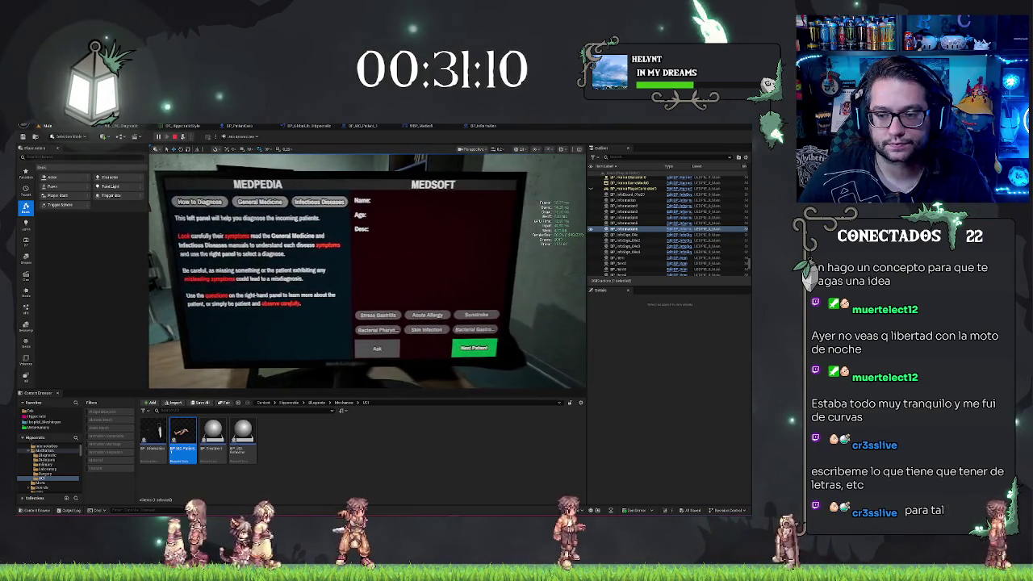
key("super+shift+s")
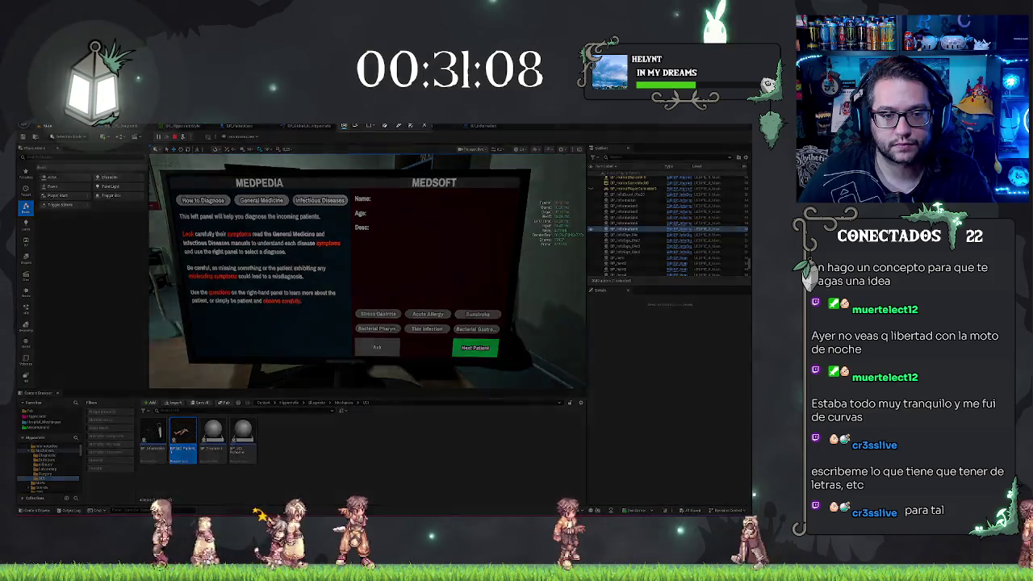
mouse_move(155, 167)
left_mouse_down()
mouse_move(465, 370)
mouse_move(517, 368)
left_mouse_up()
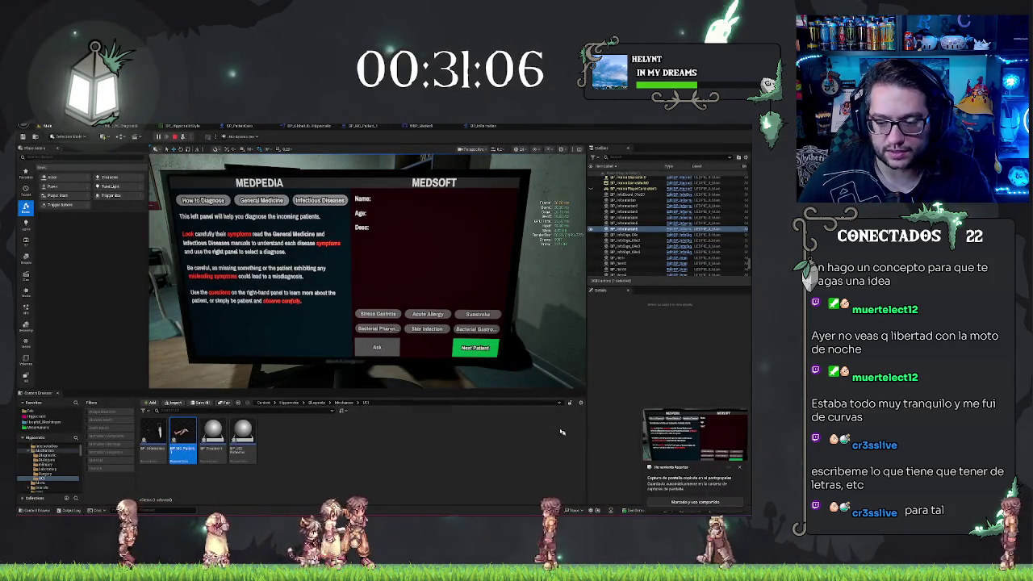
left_click(739, 467)
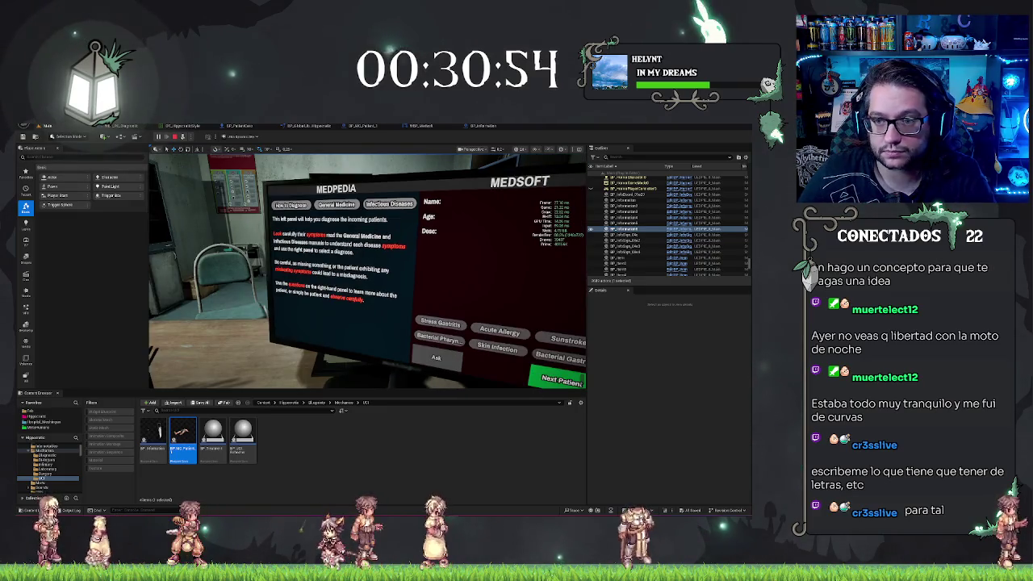
key("Escape")
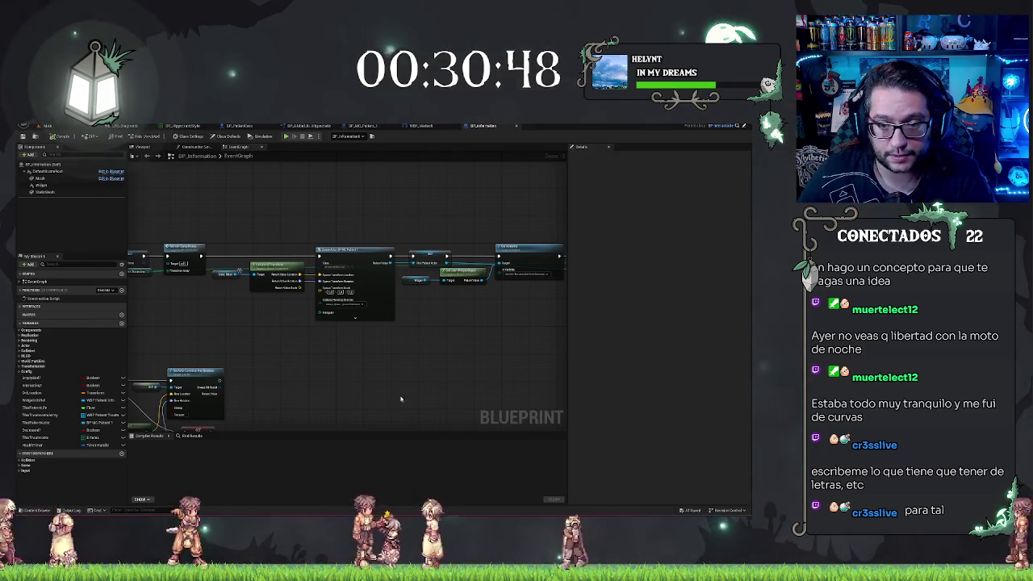
Step: Check ChangeModel's input pins in the global library, then start wiring from BP_MC_Patient_1's SET Model node
left_click_drag(400, 399, 241, 417)
left_click_drag(324, 341, 372, 327)
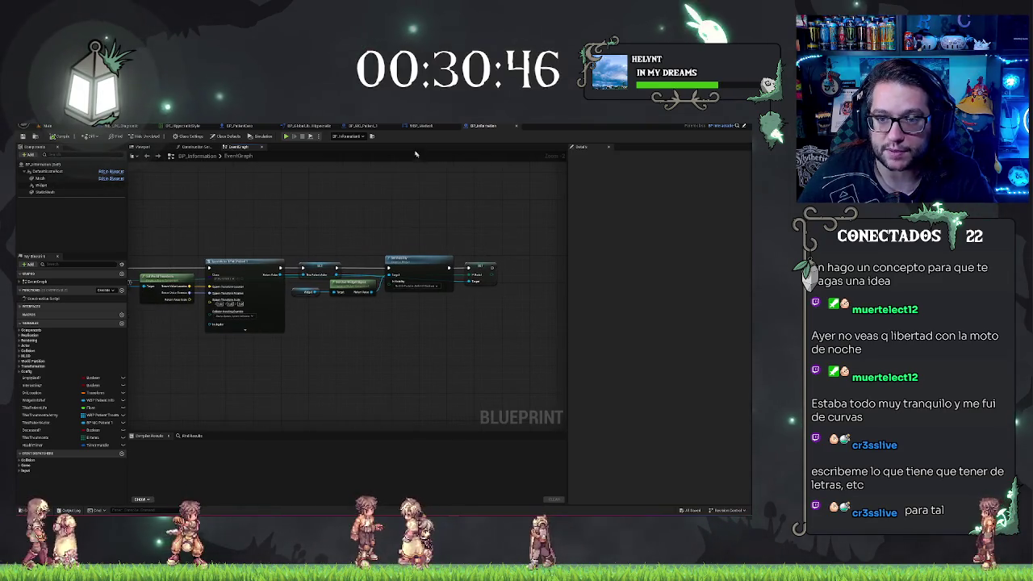
left_click(363, 126)
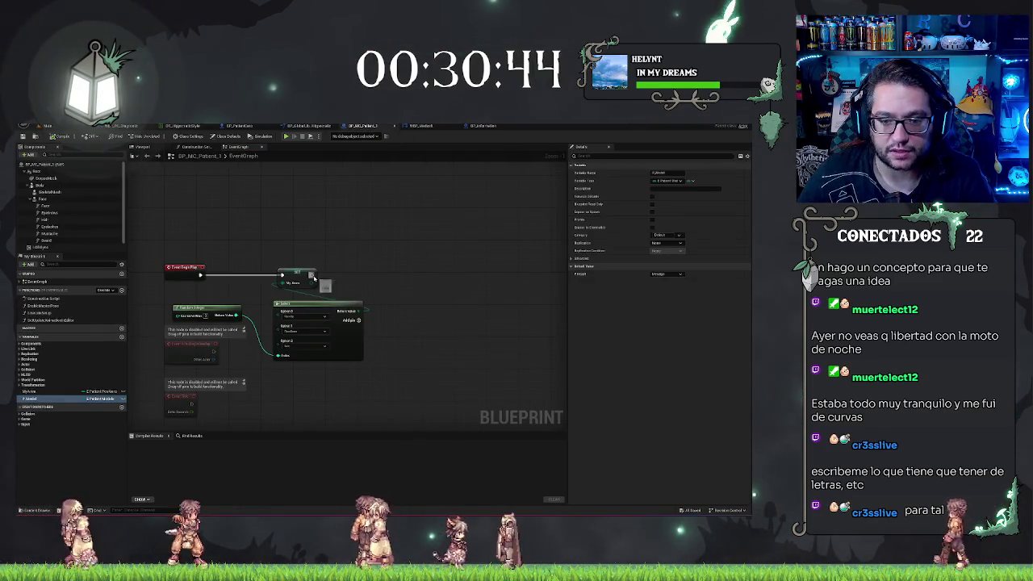
left_click(308, 126)
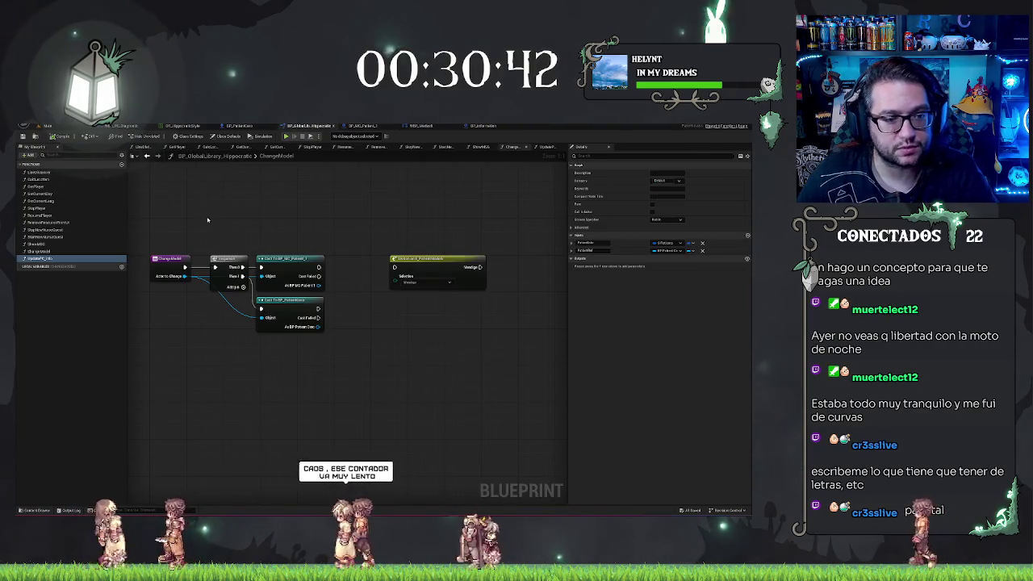
left_click(39, 251)
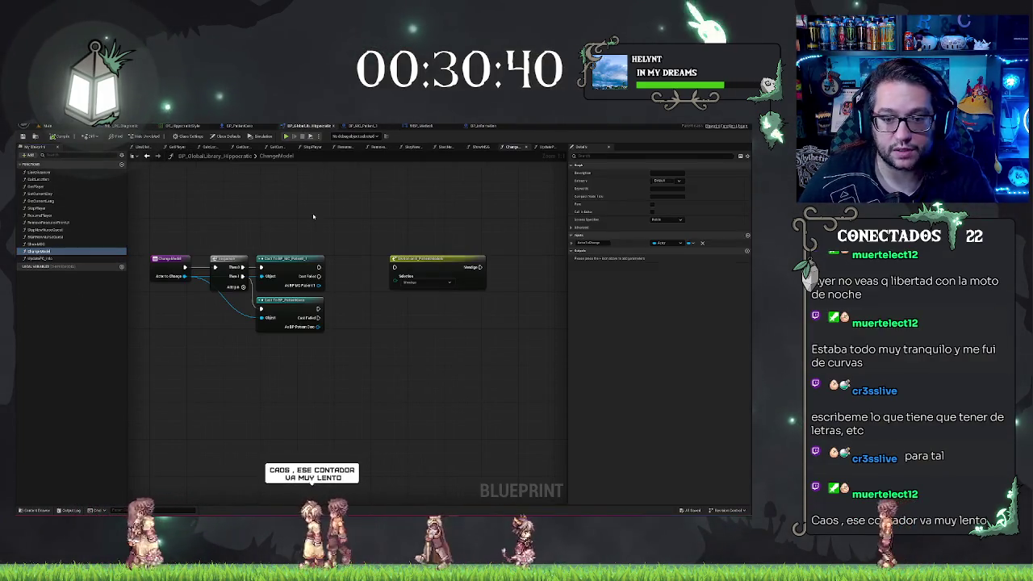
left_click(362, 126)
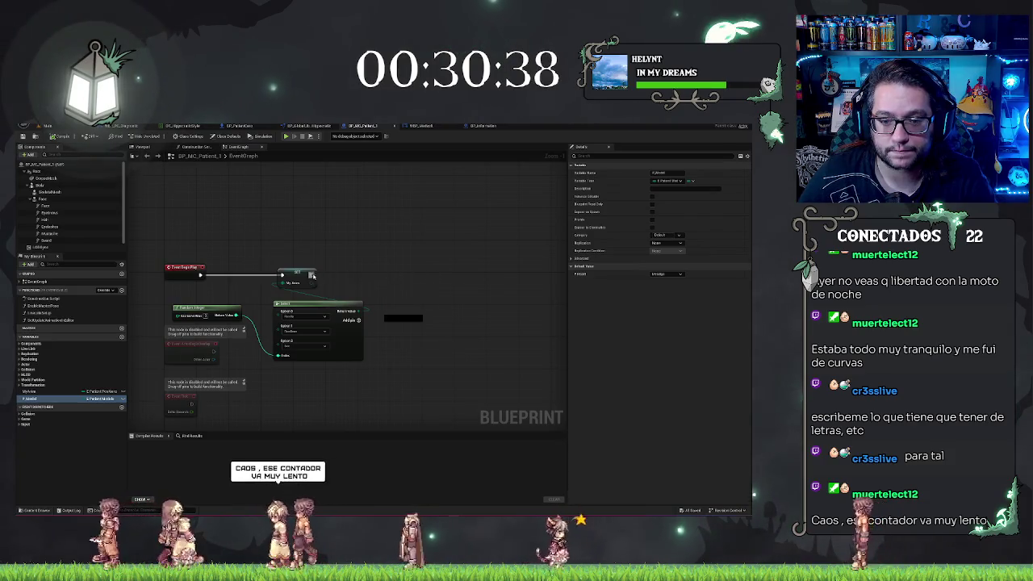
mouse_move(313, 276)
left_mouse_down()
mouse_move(376, 267)
mouse_move(342, 288)
mouse_move(399, 278)
left_mouse_up()
Step: Add a Change Model call after SET, with a Self node wired as its target
type("change model")
key("Return")
type("self")
key("Return")
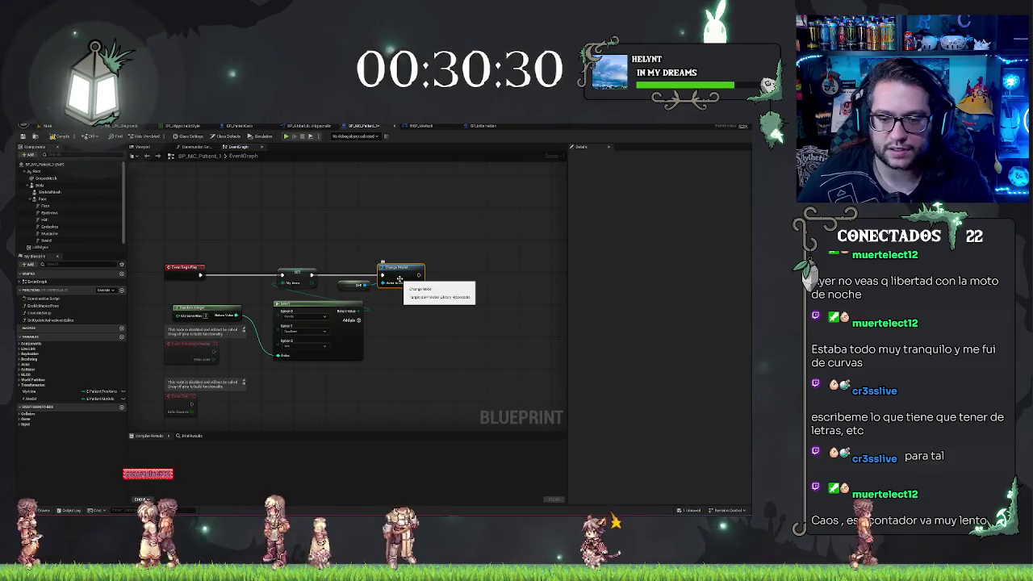
left_click(349, 280)
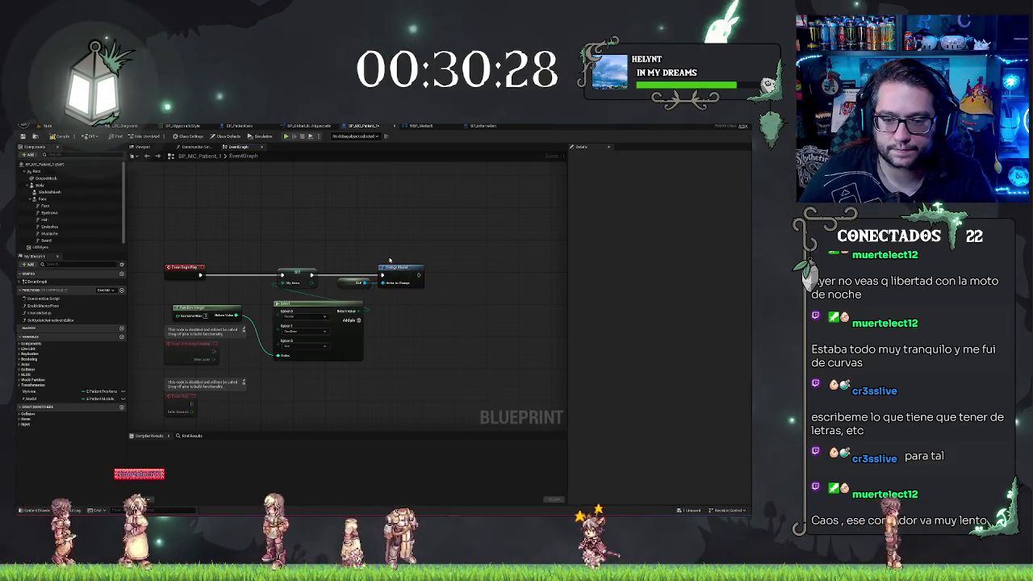
left_click(449, 189)
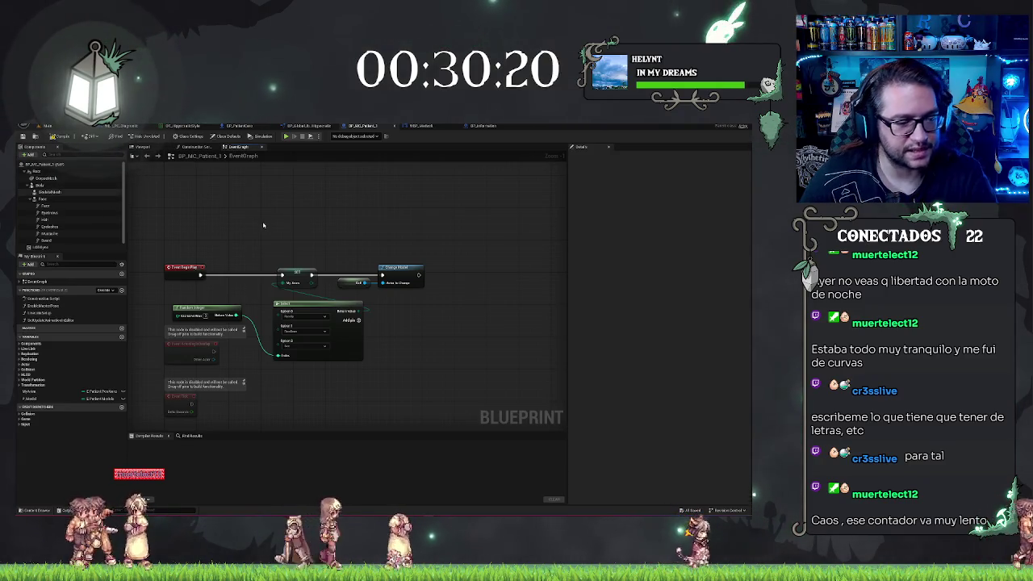
left_click_drag(419, 233, 409, 231)
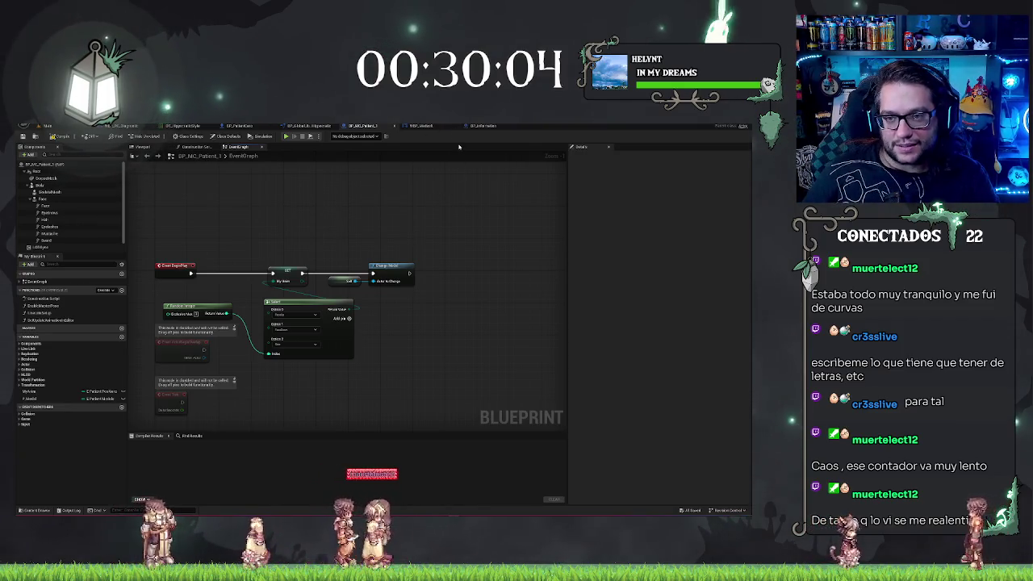
Step: Select the Self and Change Model nodes to copy, then bring up BP_PatientCero's Set node
left_click_drag(353, 248, 420, 289)
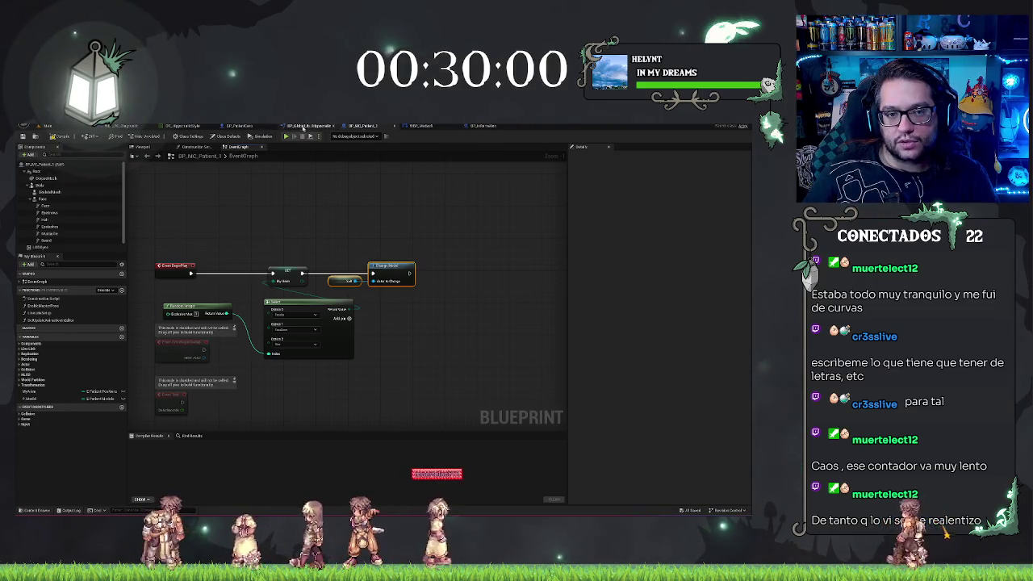
left_click(239, 125)
left_click_drag(417, 224, 341, 212)
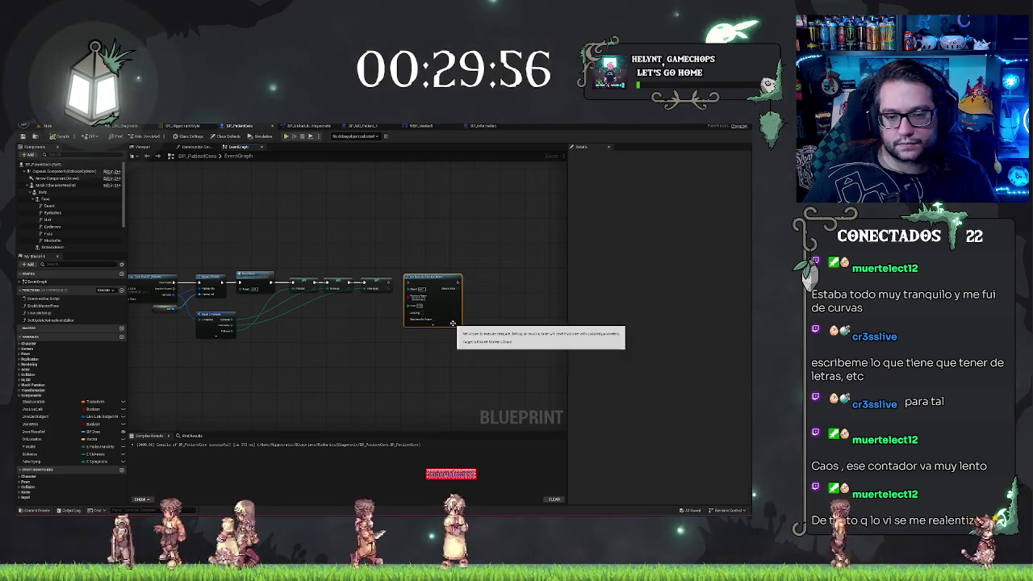
Step: Move Set Timer by Function Name aside and paste the Change Model and Self nodes into BP_PatientCero
mouse_move(443, 322)
left_mouse_down()
mouse_move(453, 325)
mouse_move(403, 318)
mouse_move(410, 284)
mouse_move(386, 263)
left_mouse_up()
key("ctrl+v")
scroll(452, 226, "up", 2)
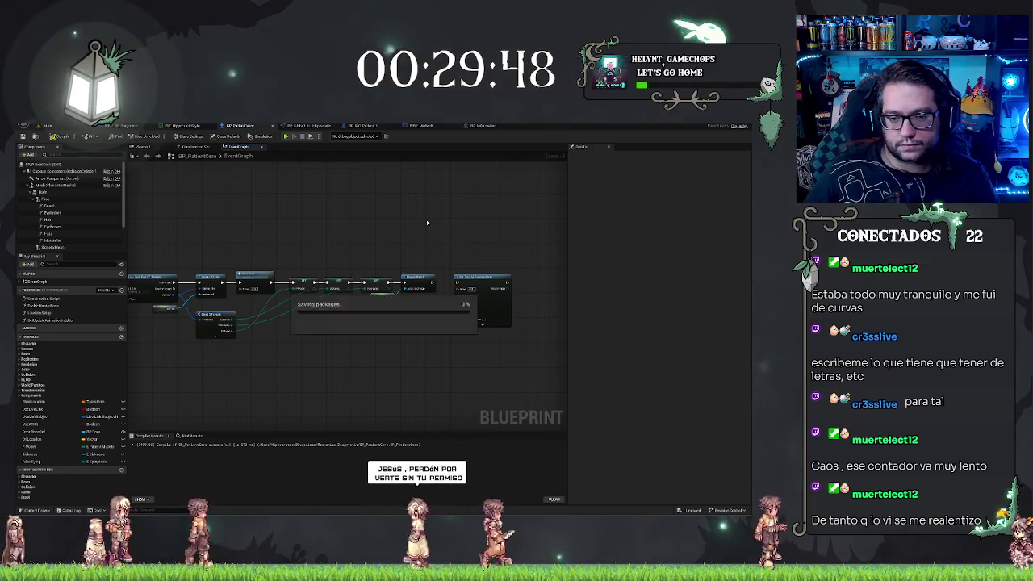
mouse_move(489, 216)
left_mouse_down()
mouse_move(440, 216)
mouse_move(478, 215)
left_mouse_up()
left_click_drag(560, 213, 512, 212)
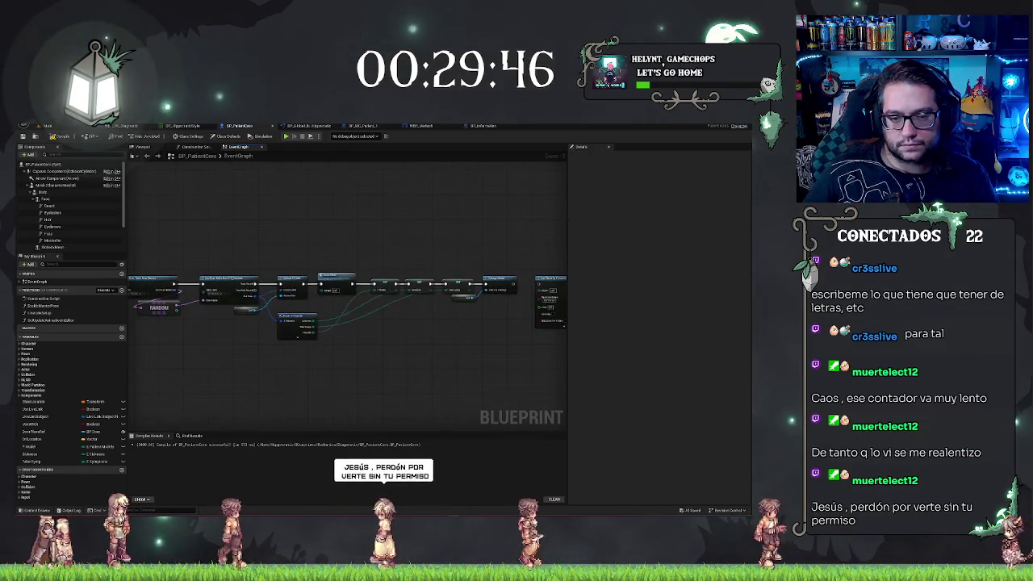
left_click_drag(448, 235, 421, 234)
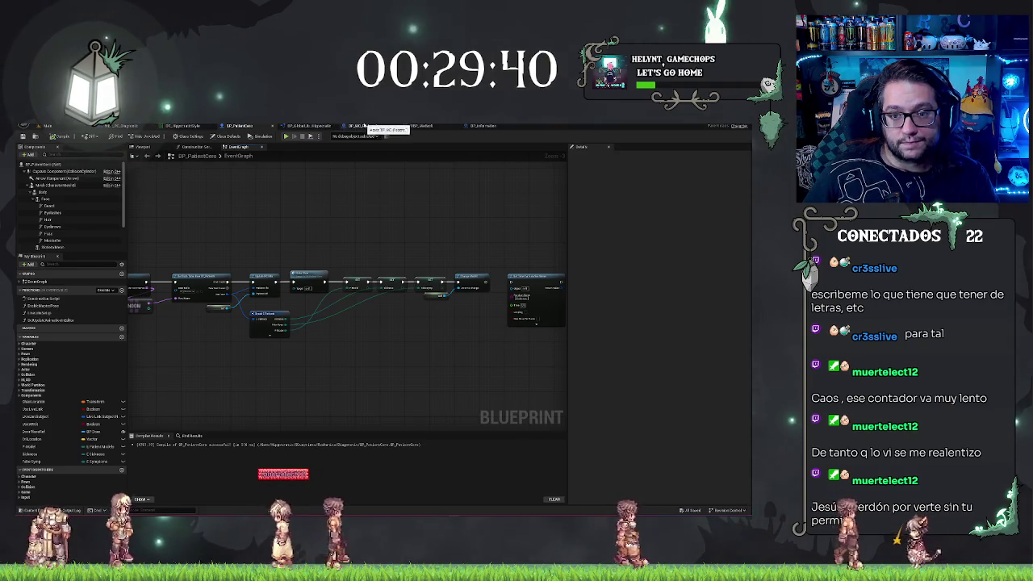
Step: In ChangeModel, add a Get Body node from the Cast To BP_MC_Patient output
left_click(309, 126)
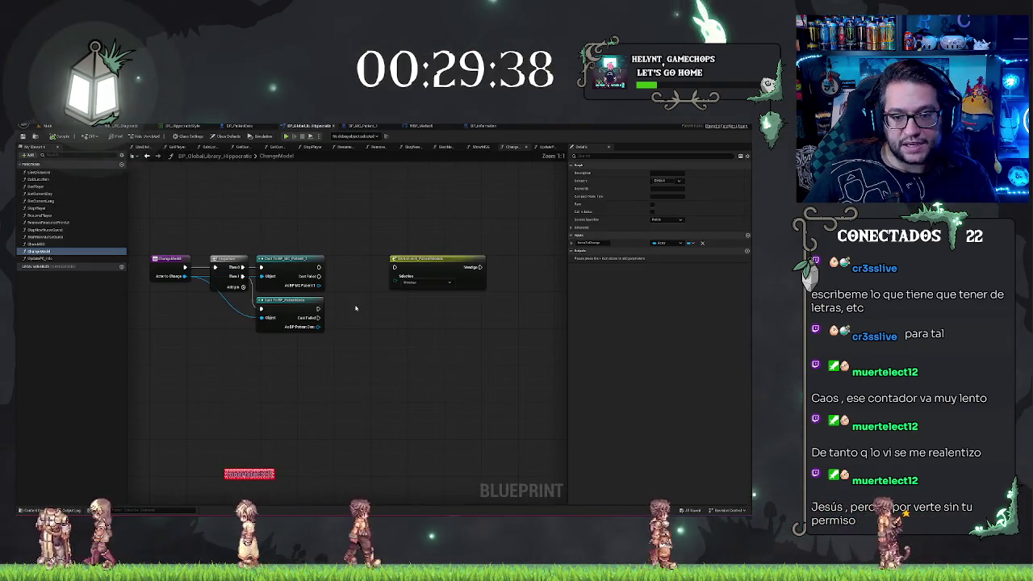
left_click_drag(318, 286, 347, 295)
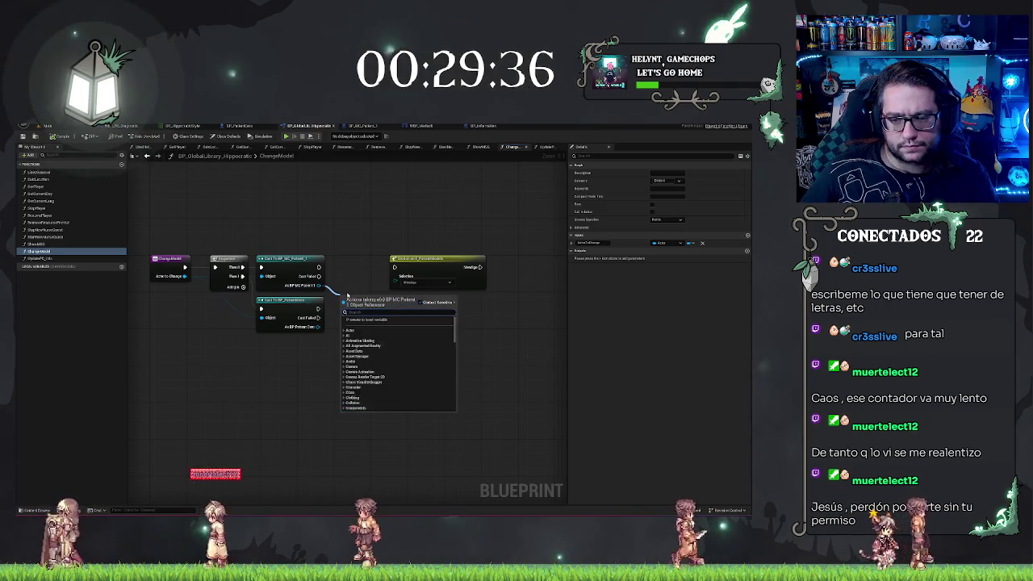
type("get body")
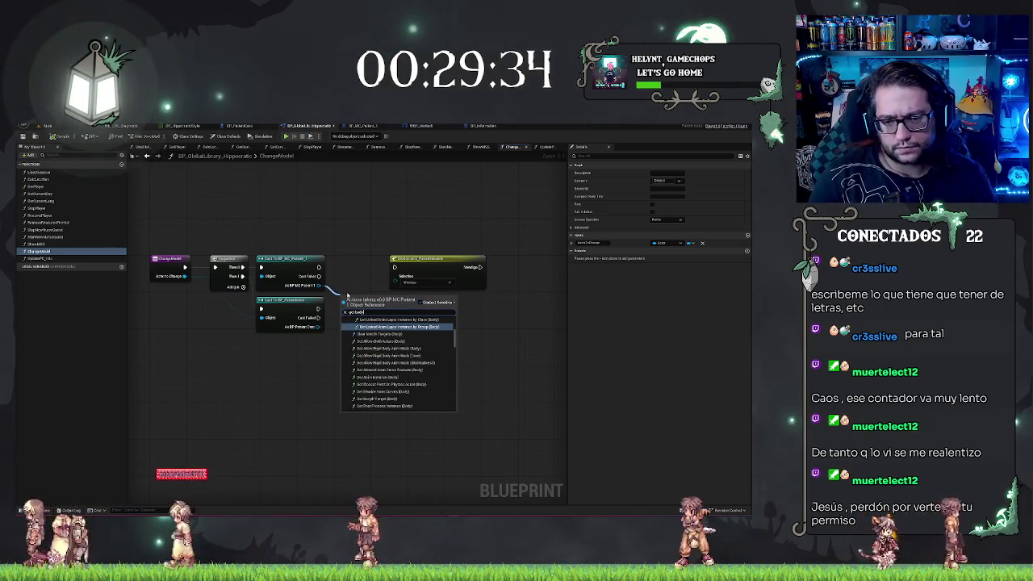
scroll(403, 377, "down", 3)
scroll(403, 377, "up", 3)
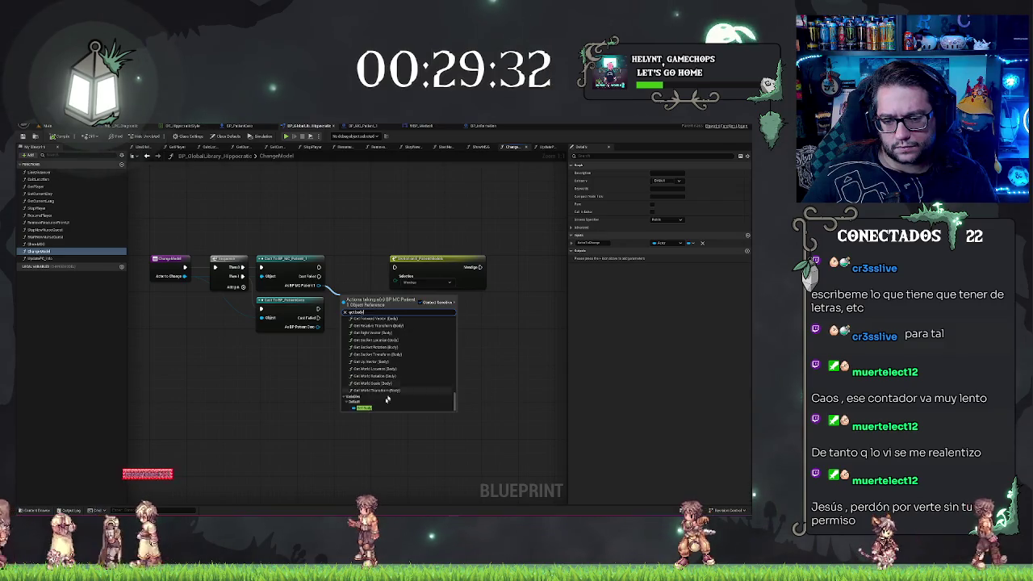
left_click(386, 317)
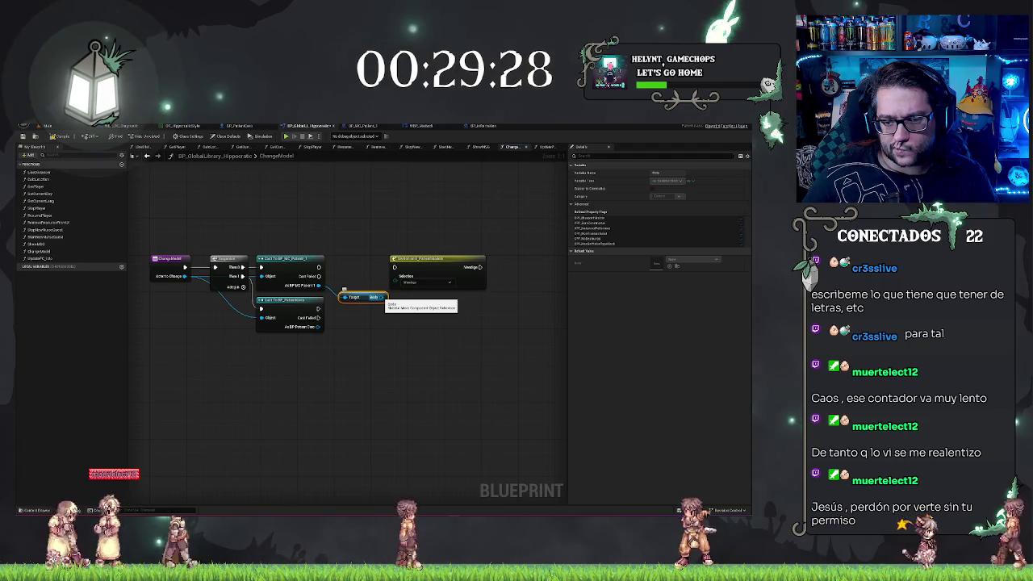
Step: Promote the MC Patient's Body output to a local variable
left_click(420, 259)
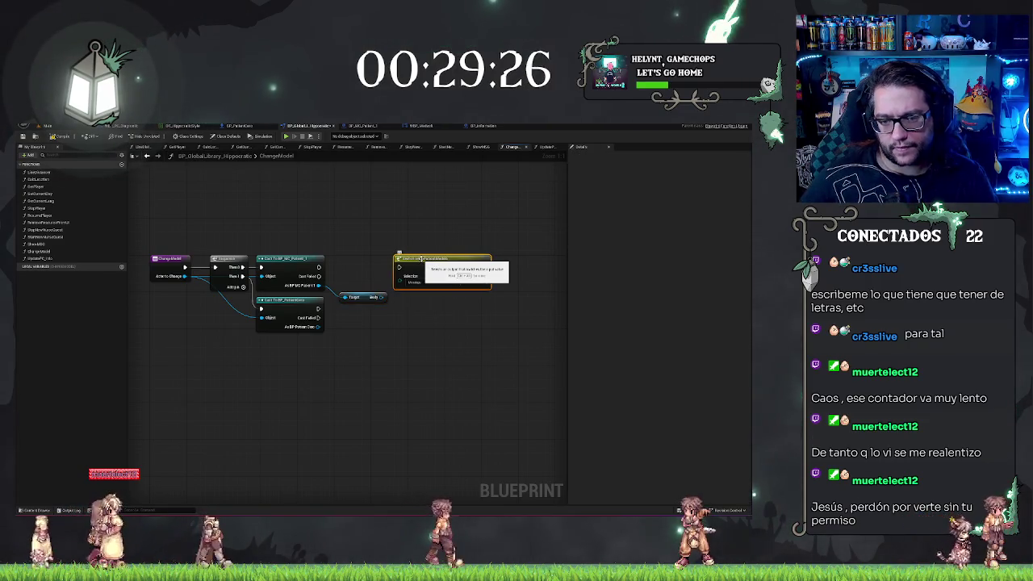
key("ctrl+z")
left_click_drag(435, 236, 363, 225)
left_click_drag(301, 286, 324, 263)
left_click(355, 273)
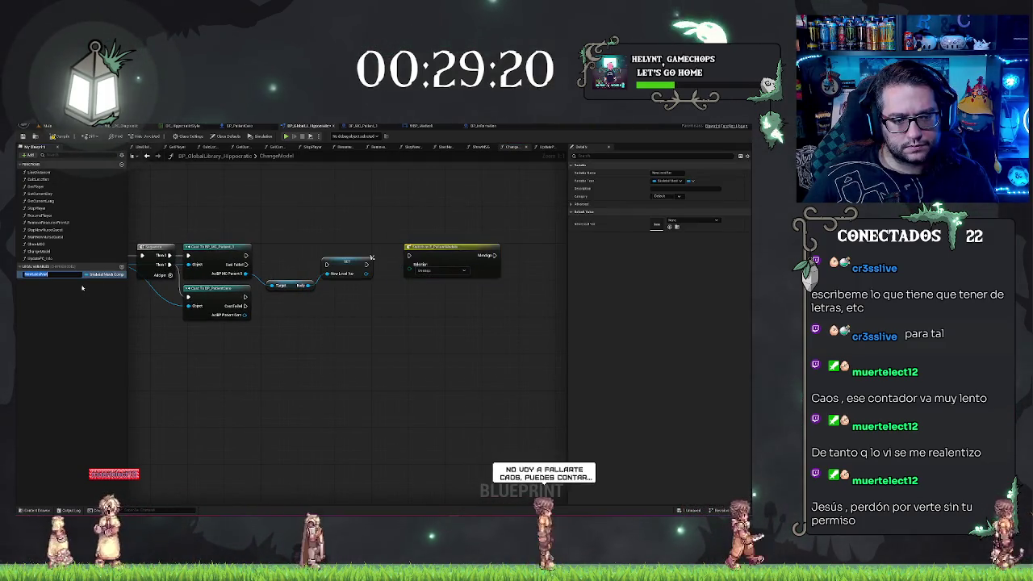
Step: Name the local variable Body and add another Body getter from the MC Patient cast
type("Body")
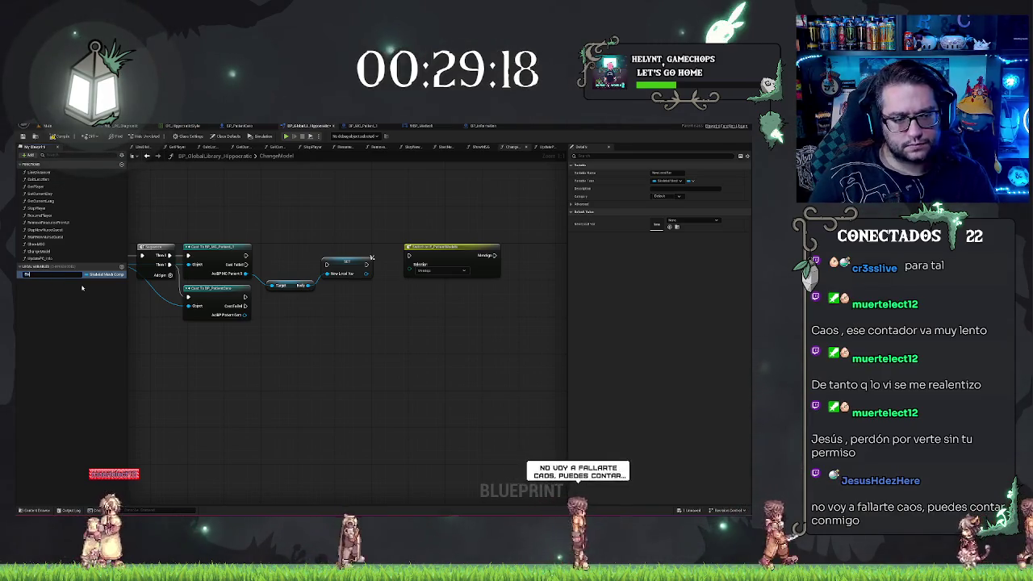
key("Return")
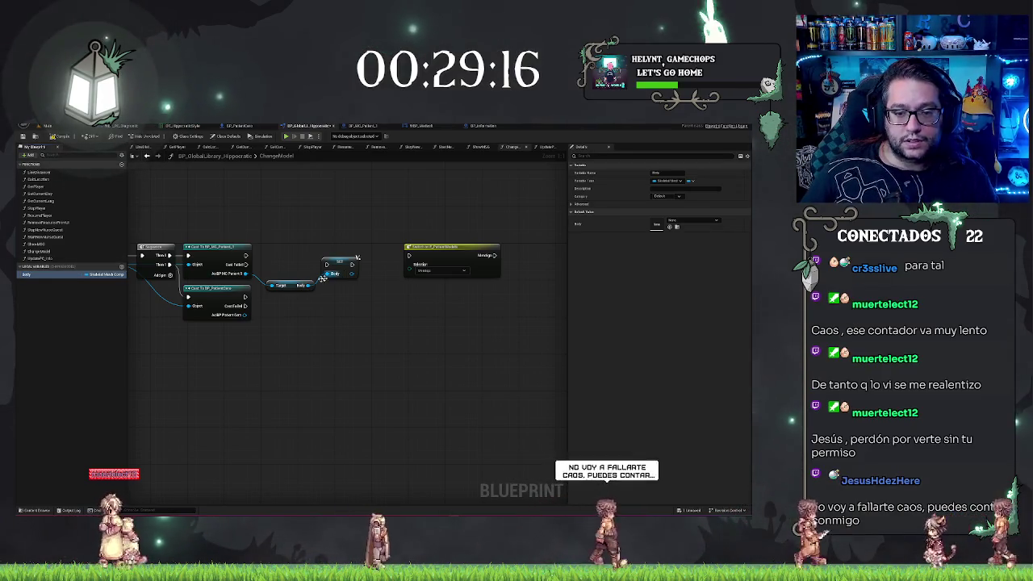
left_click_drag(246, 274, 280, 268)
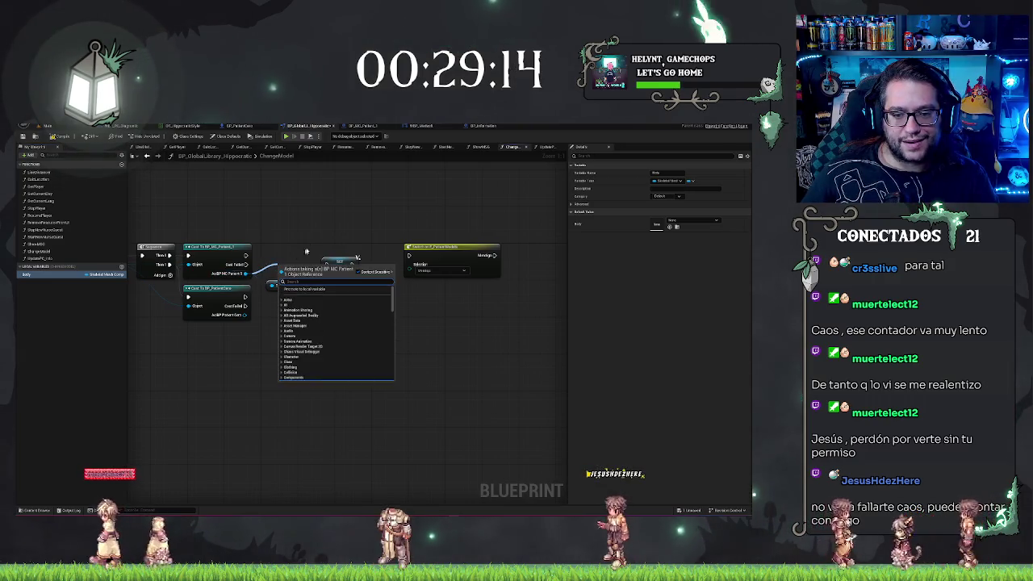
type("body")
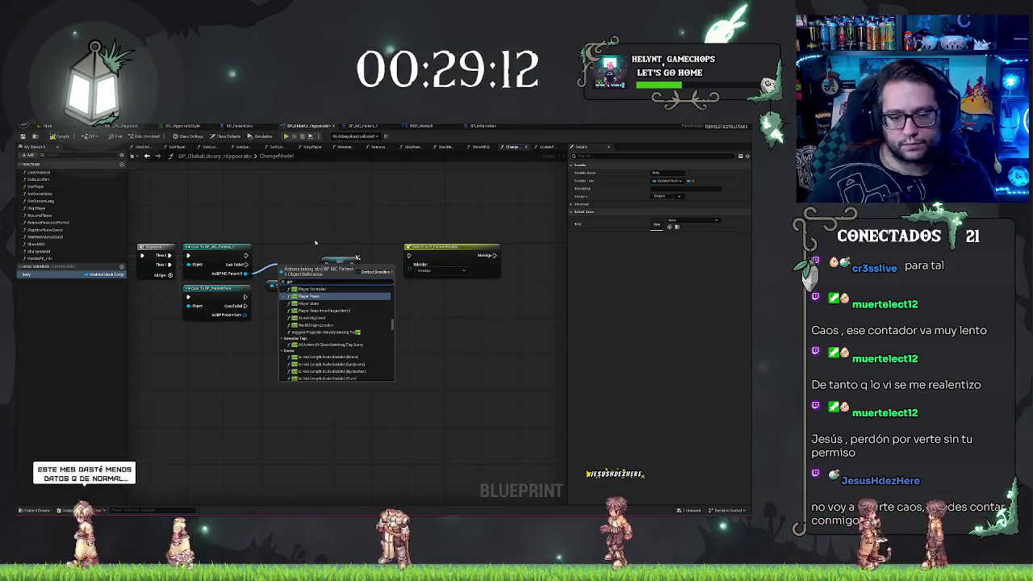
key("Return")
Step: Add a Body getter from the Patient Core cast and connect it into the graph
left_click_drag(244, 314, 266, 338)
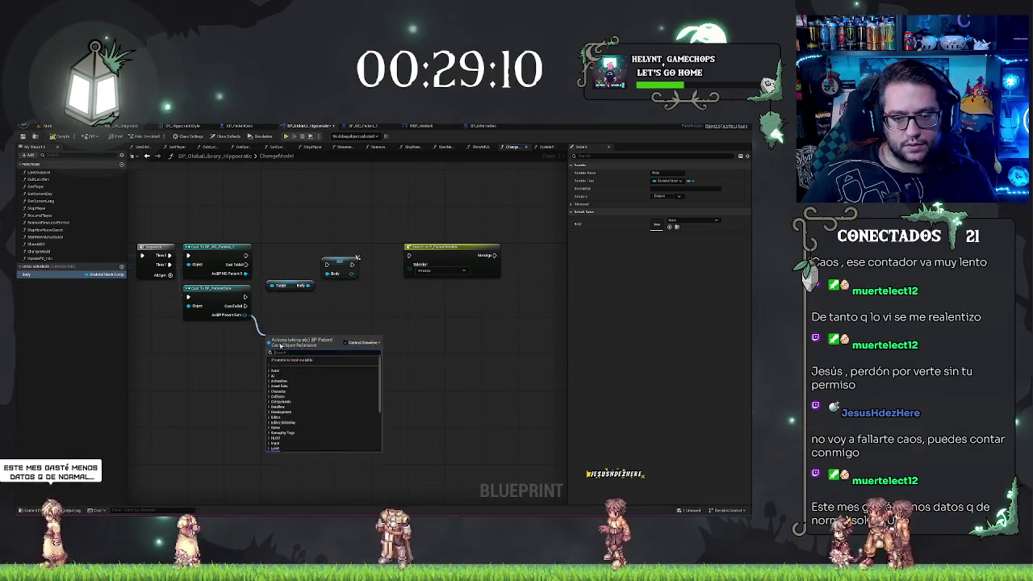
type("getbody")
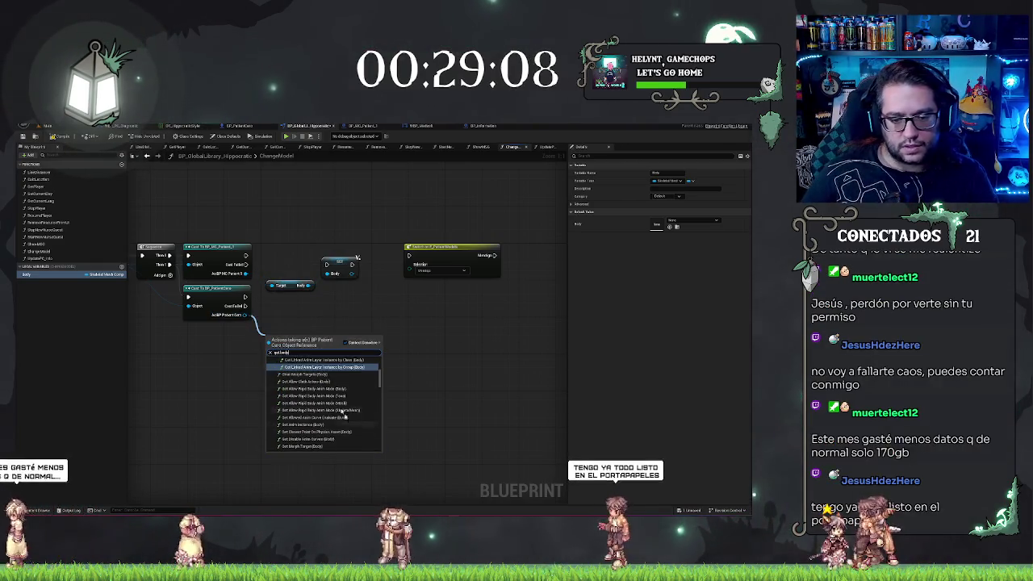
left_click(330, 421)
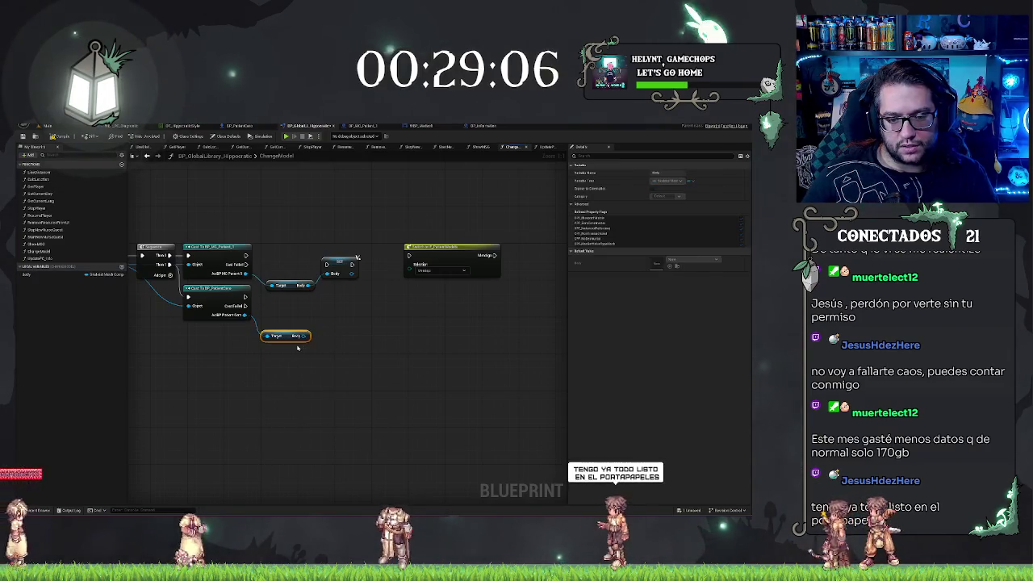
mouse_move(317, 319)
left_mouse_down()
mouse_move(322, 307)
mouse_move(376, 300)
mouse_move(332, 301)
left_mouse_up()
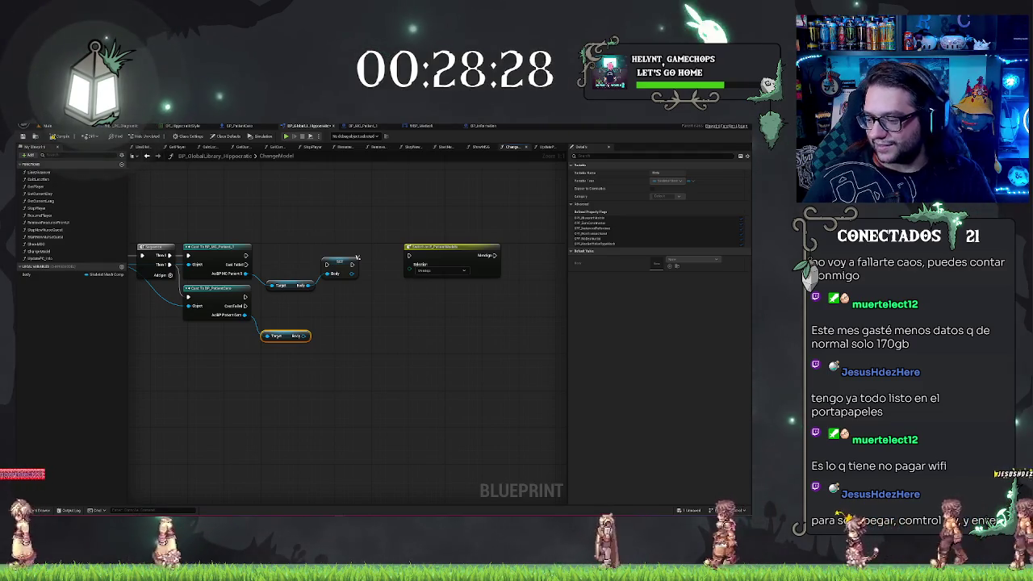
left_click_drag(357, 312, 326, 311)
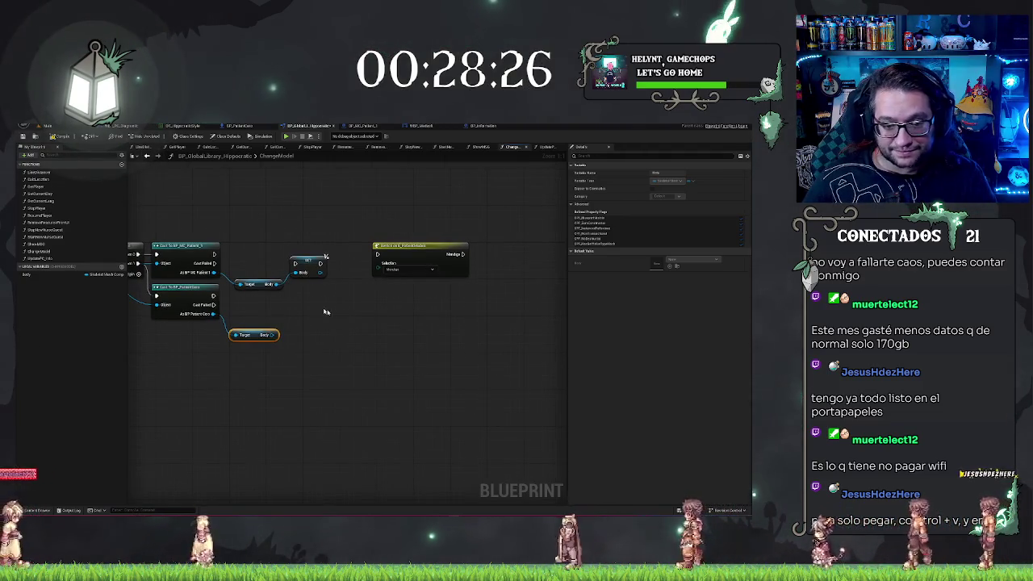
mouse_move(214, 273)
left_mouse_down()
mouse_move(266, 294)
mouse_move(239, 300)
left_mouse_up()
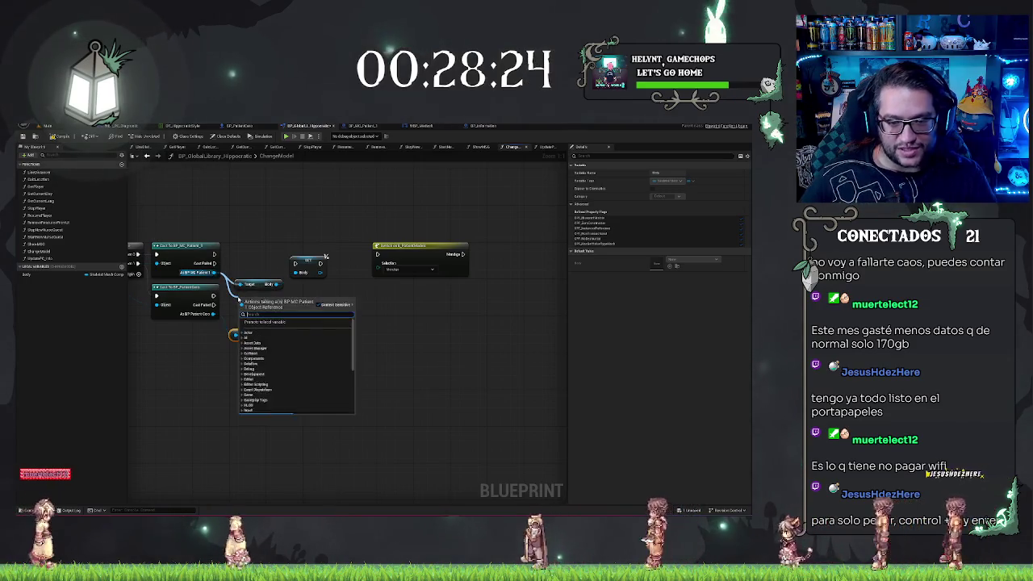
Step: Add Get Face from the MC Patient cast and promote its Face output to a local variable
type("get")
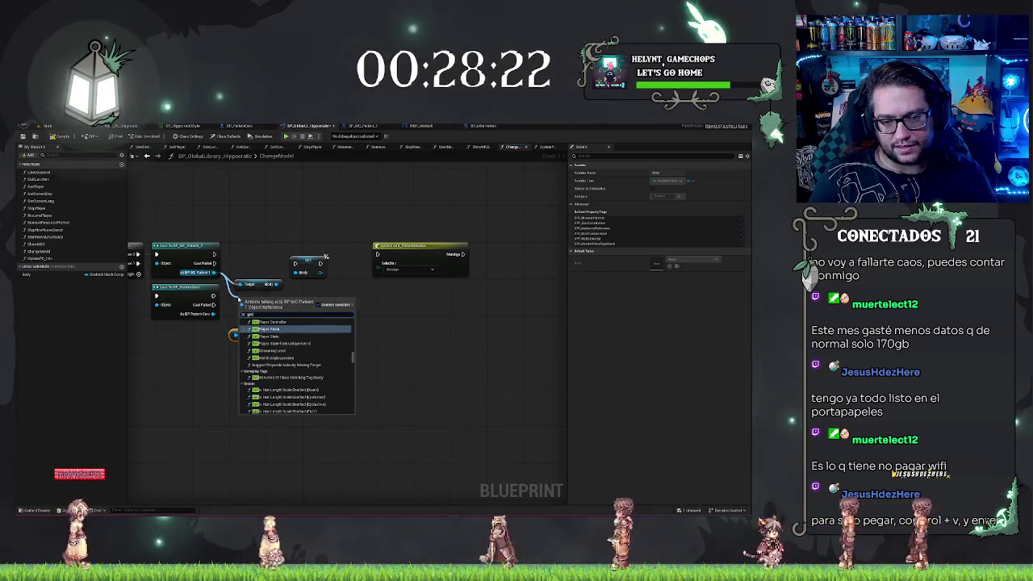
type(" face")
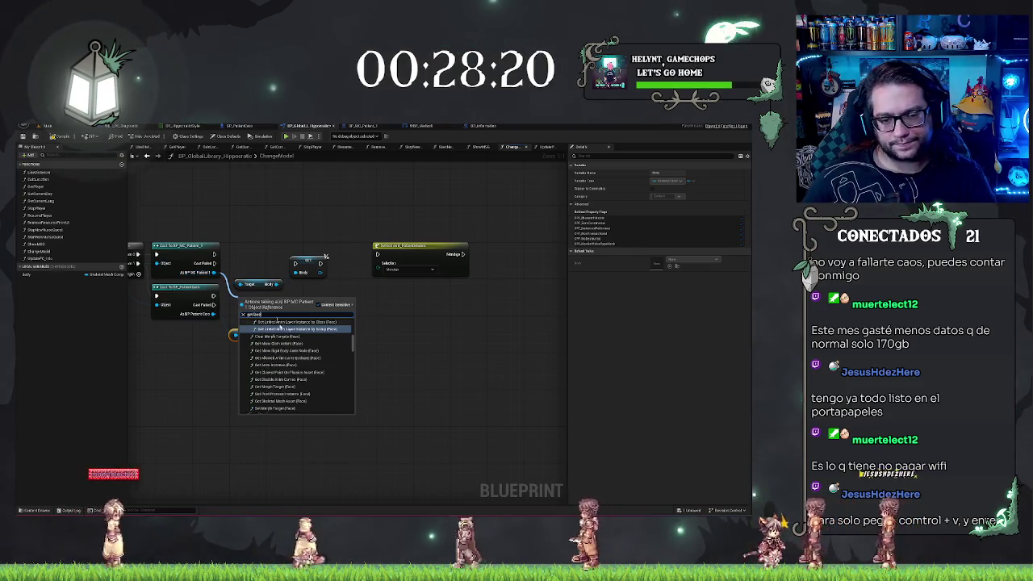
type("dy")
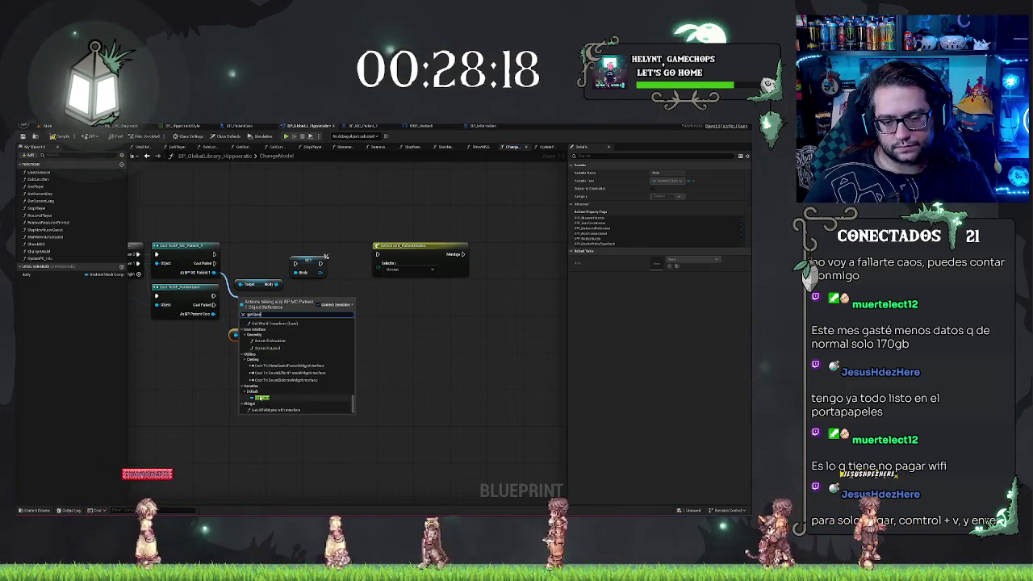
key("Return")
left_click_drag(279, 298, 324, 297)
left_click(367, 318)
Step: Add a Face getter from the Patient Core cast, lined up under its Body getter
mouse_move(276, 335)
left_mouse_down()
mouse_move(346, 354)
mouse_move(315, 376)
left_mouse_up()
type("get")
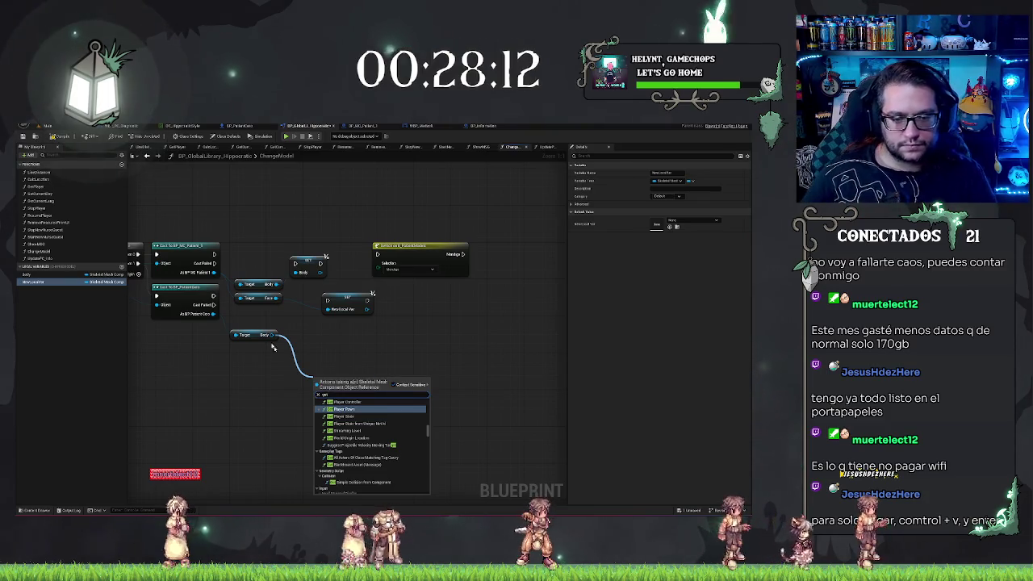
left_click_drag(213, 314, 218, 352)
type("get face")
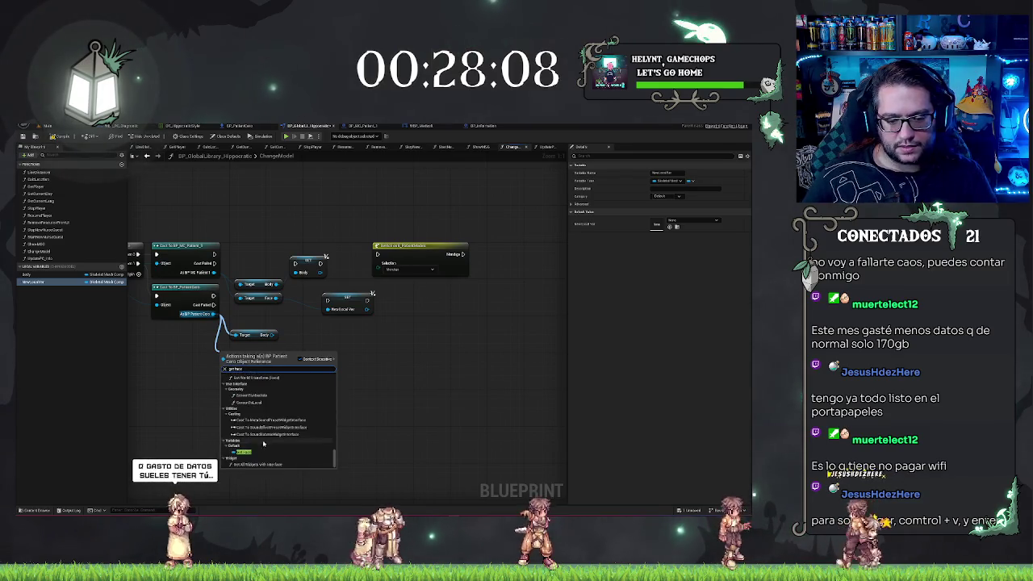
left_click(253, 449)
left_click_drag(245, 354, 257, 349)
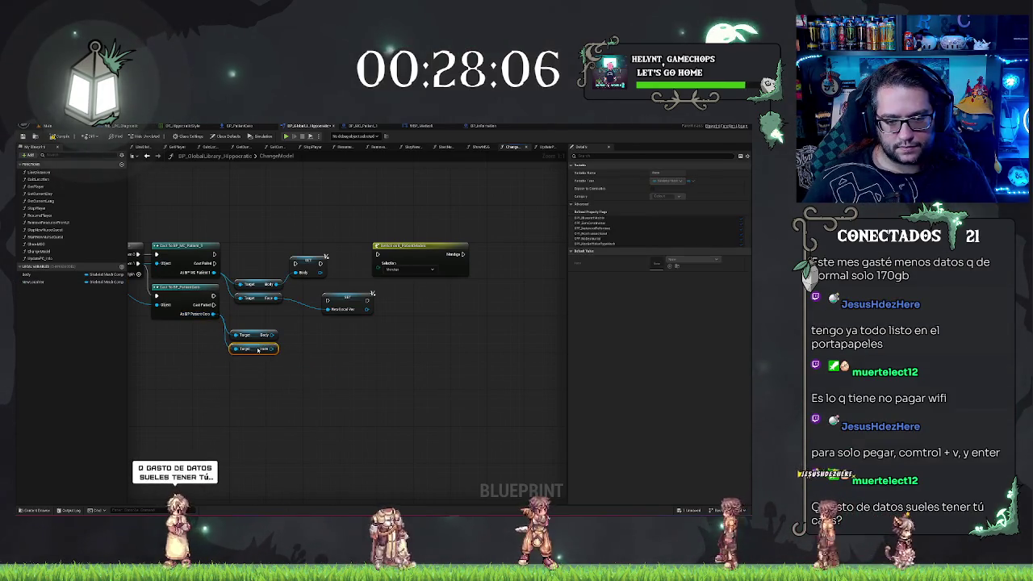
left_click(309, 368)
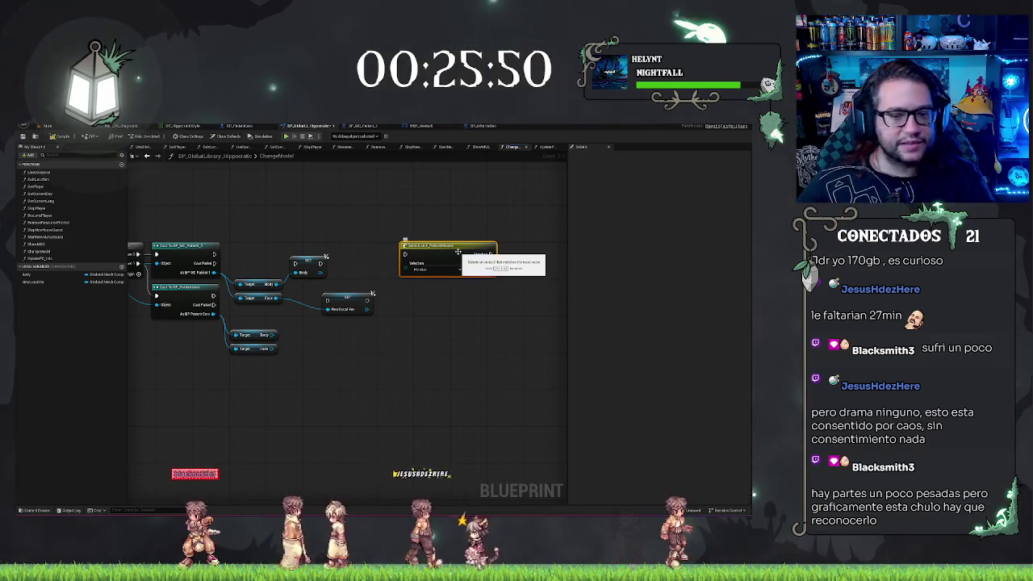
Step: Nudge the Montage node right and drag the Body variable into the ChangeModel graph
left_click_drag(457, 252, 467, 253)
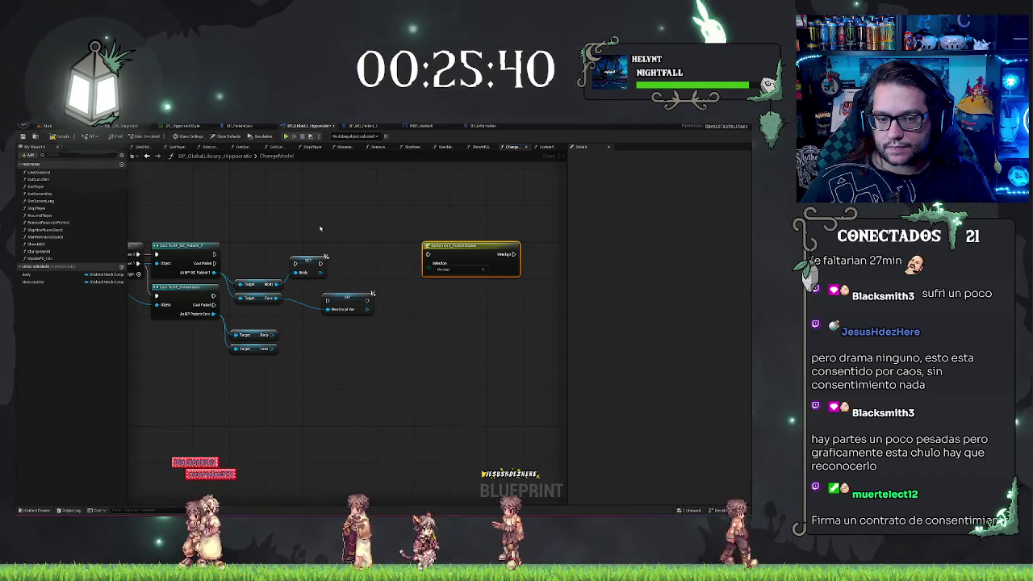
mouse_move(321, 228)
left_mouse_down()
mouse_move(377, 236)
mouse_move(342, 222)
left_mouse_up()
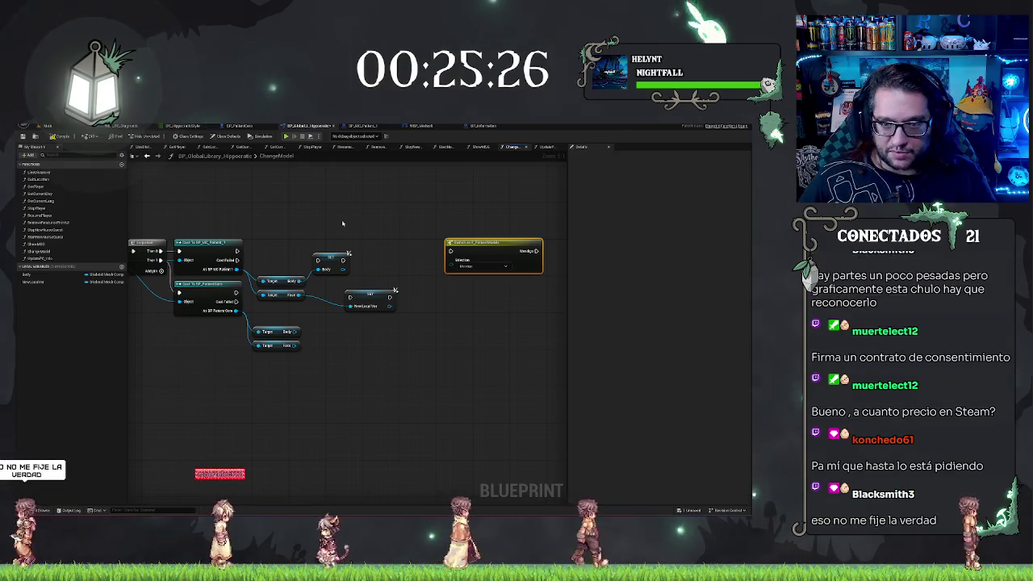
left_click_drag(342, 225, 375, 231)
Step: Add a Body setter, line up the second setter beside it, and rename that local variable to Face
left_click(367, 261)
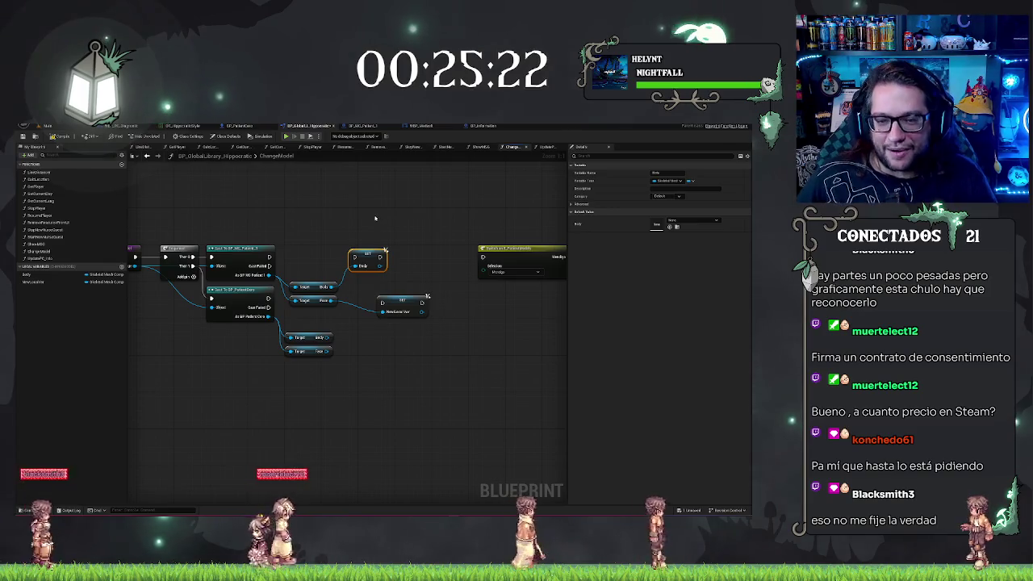
left_click_drag(400, 300, 416, 256)
left_click(36, 282)
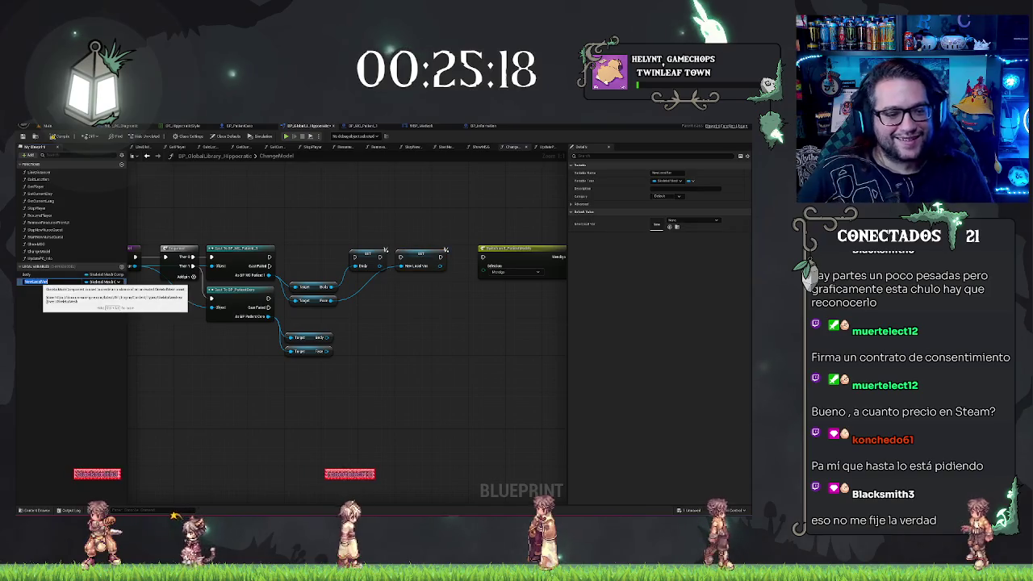
key("F2")
type("Face")
key("Return")
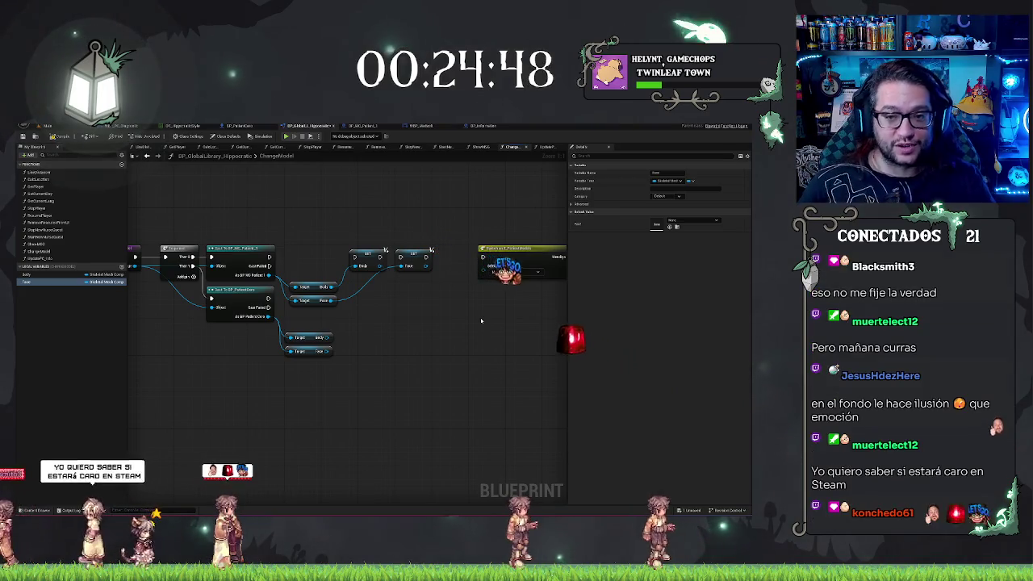
left_click_drag(368, 336, 410, 382)
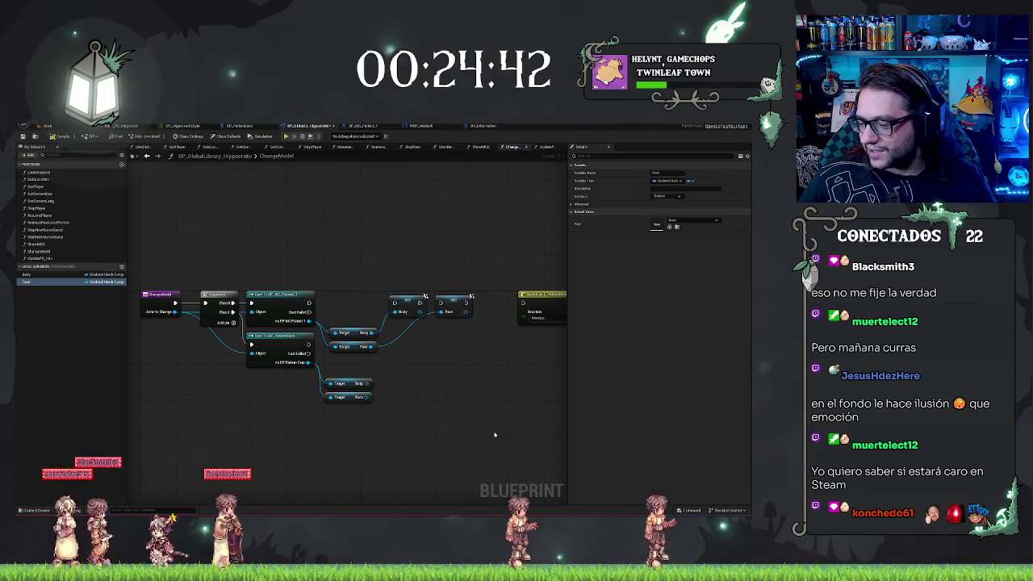
left_click_drag(480, 394, 406, 370)
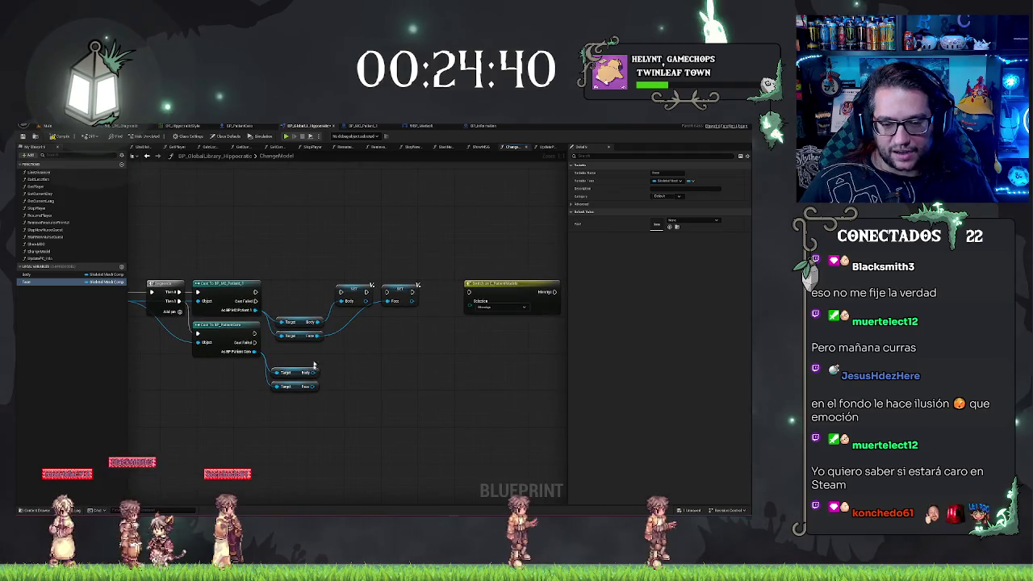
left_click_drag(329, 276, 448, 349)
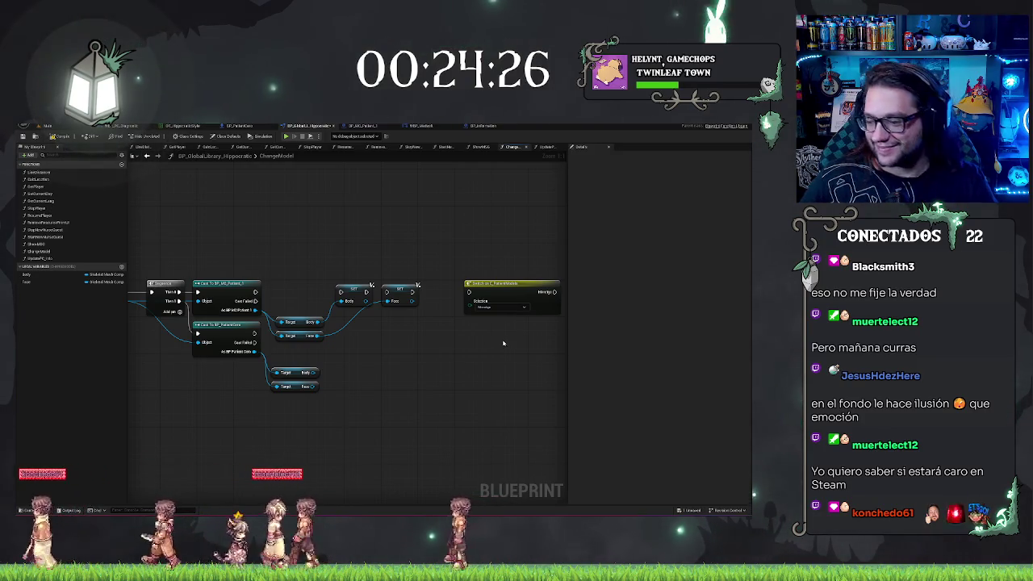
left_click_drag(385, 355, 324, 359)
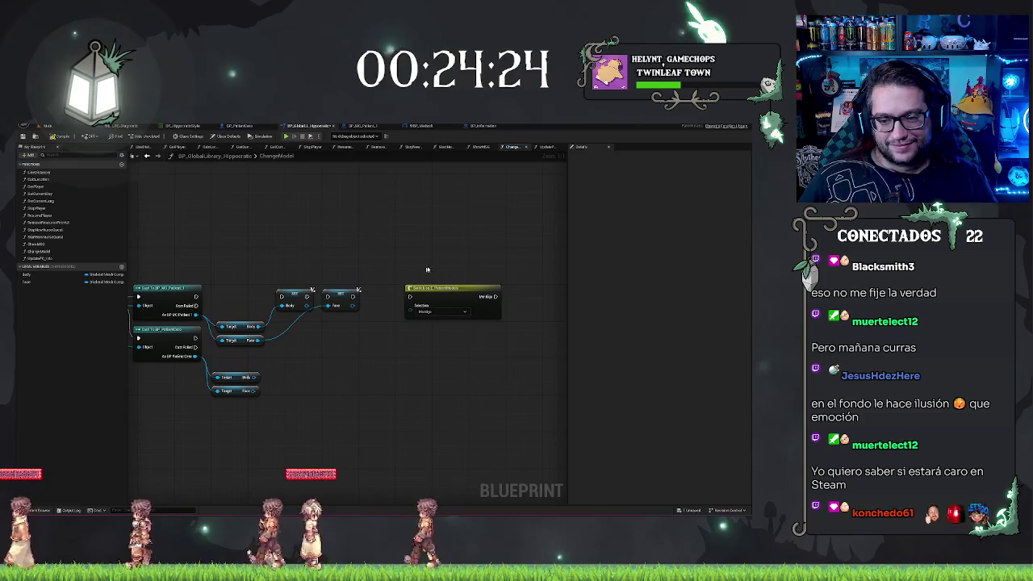
key("Home")
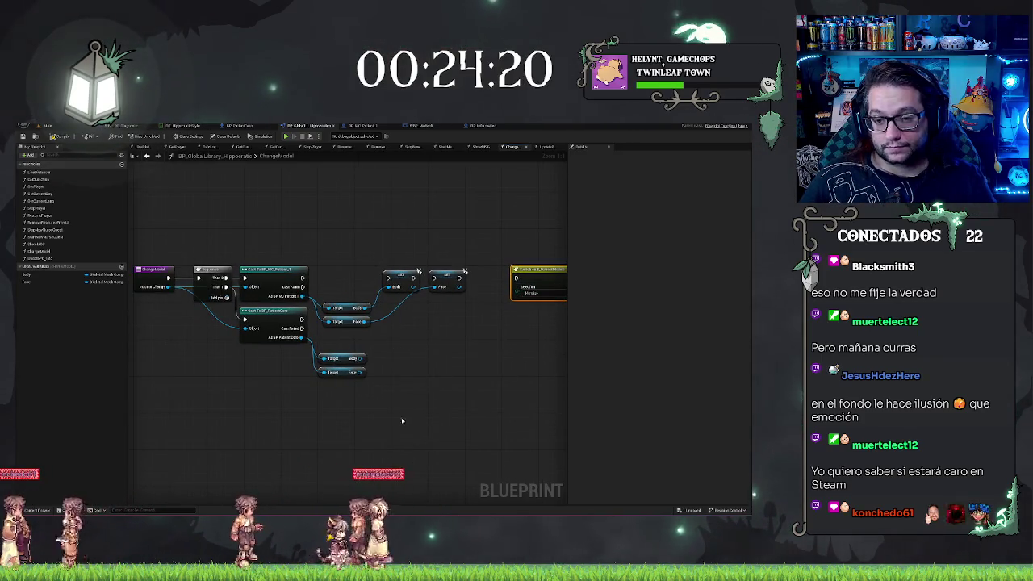
left_click_drag(431, 412, 333, 402)
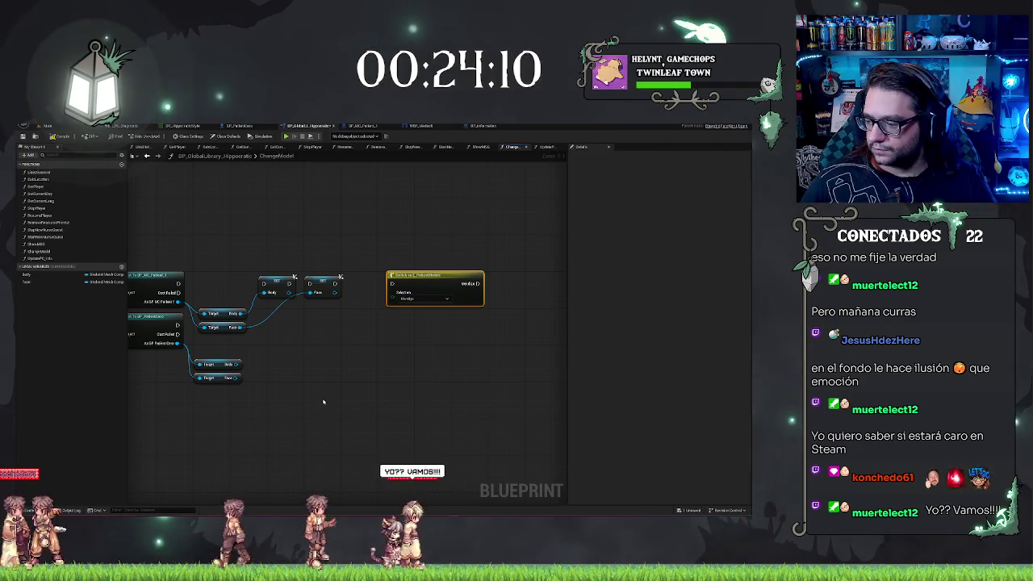
left_click_drag(296, 381, 476, 355)
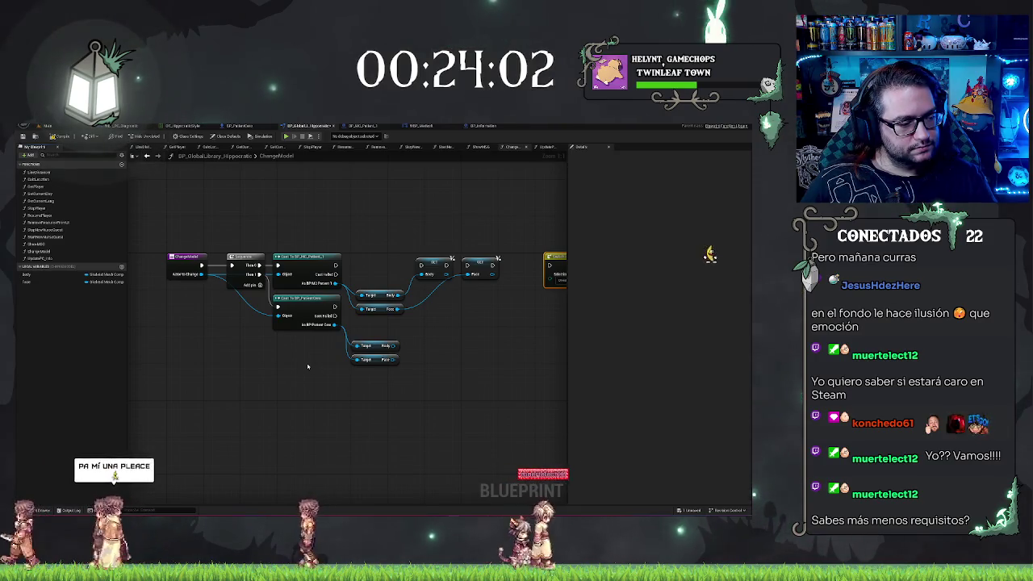
left_click_drag(309, 368, 250, 354)
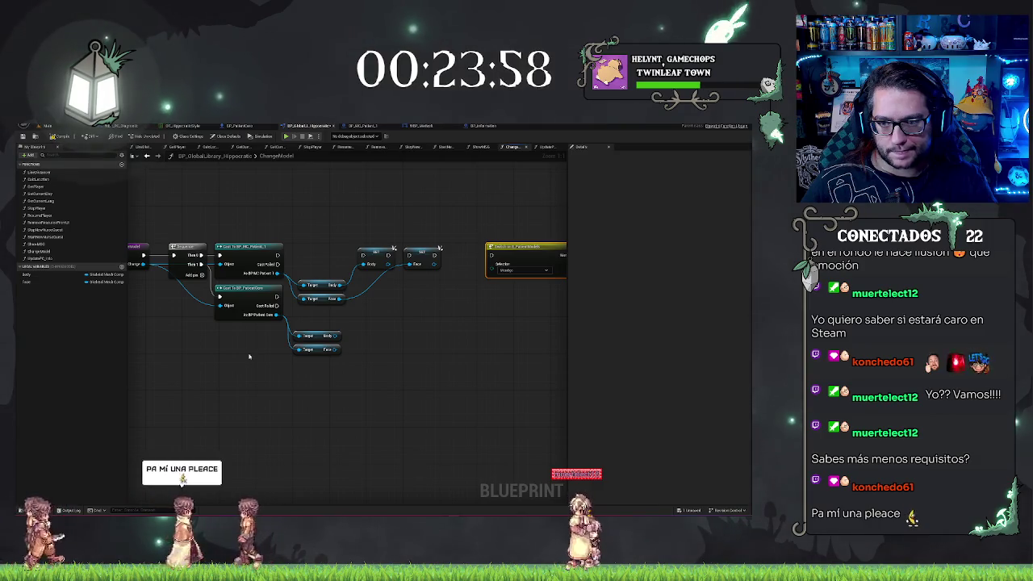
left_click_drag(427, 213, 357, 376)
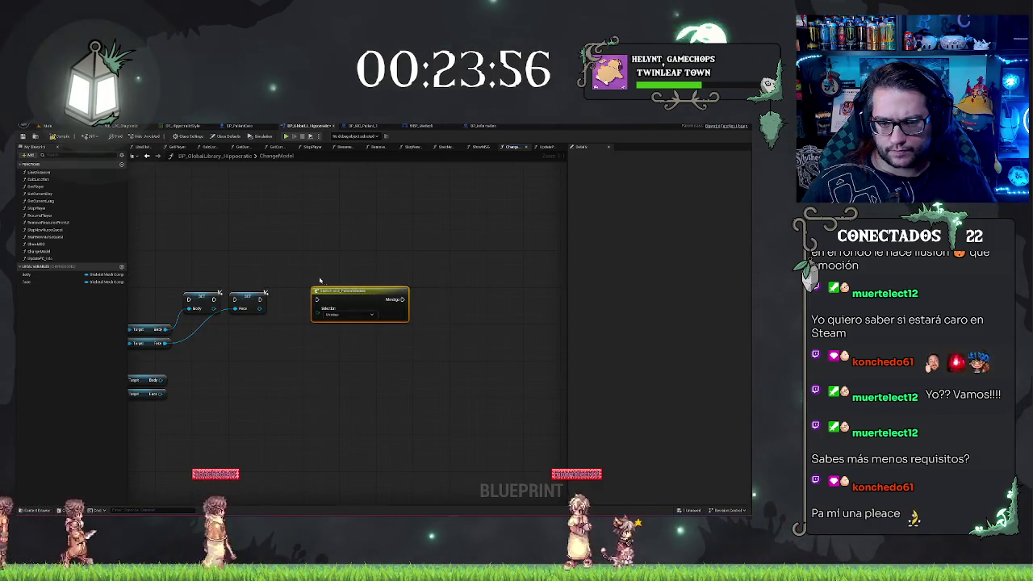
left_click_drag(230, 298, 401, 288)
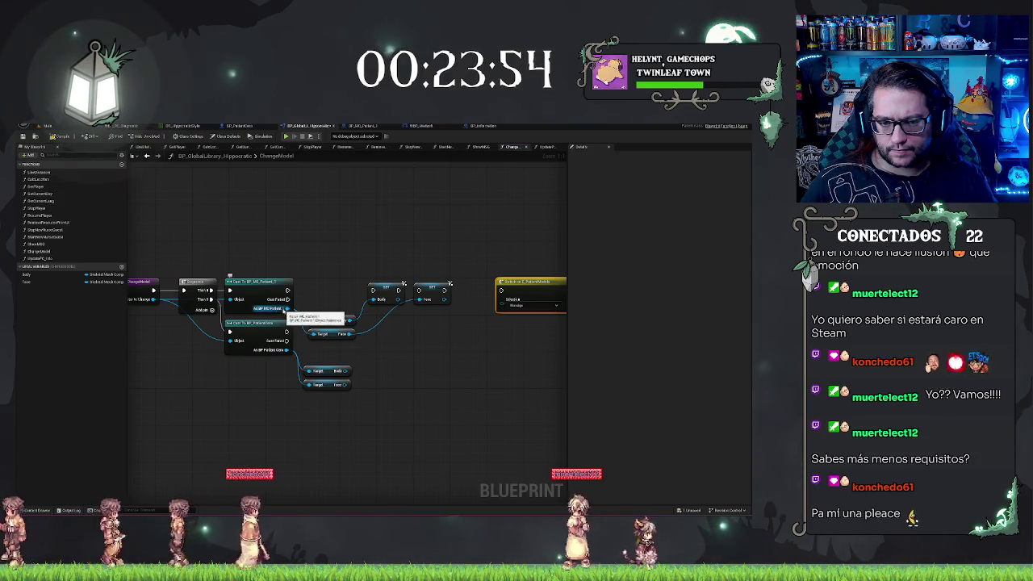
left_click_drag(323, 355, 317, 354)
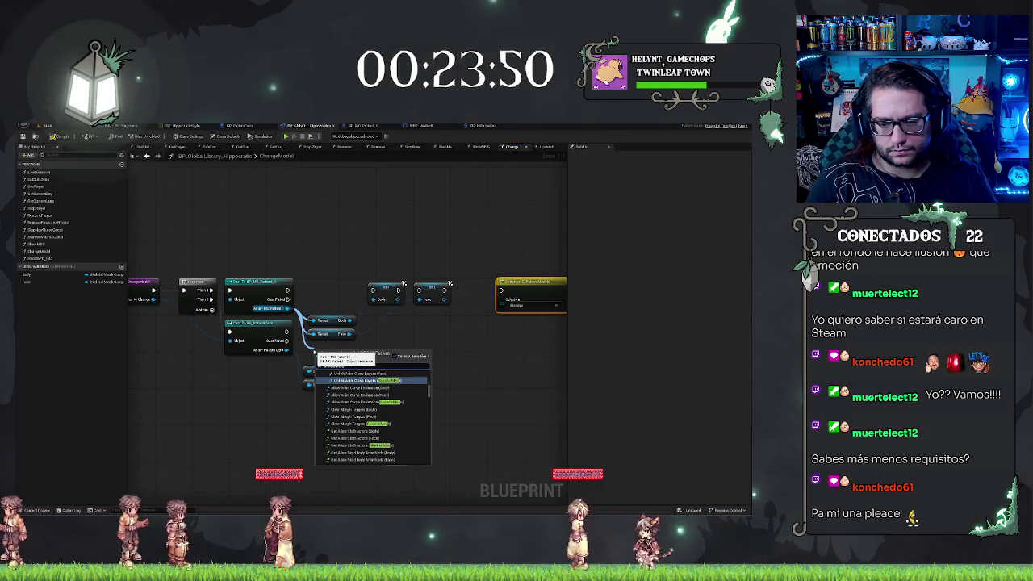
Step: Store the cast's Skeletal Mesh in a new local variable, shift the Switch right, and wire the cast into the setter
scroll(384, 450, "down", 10)
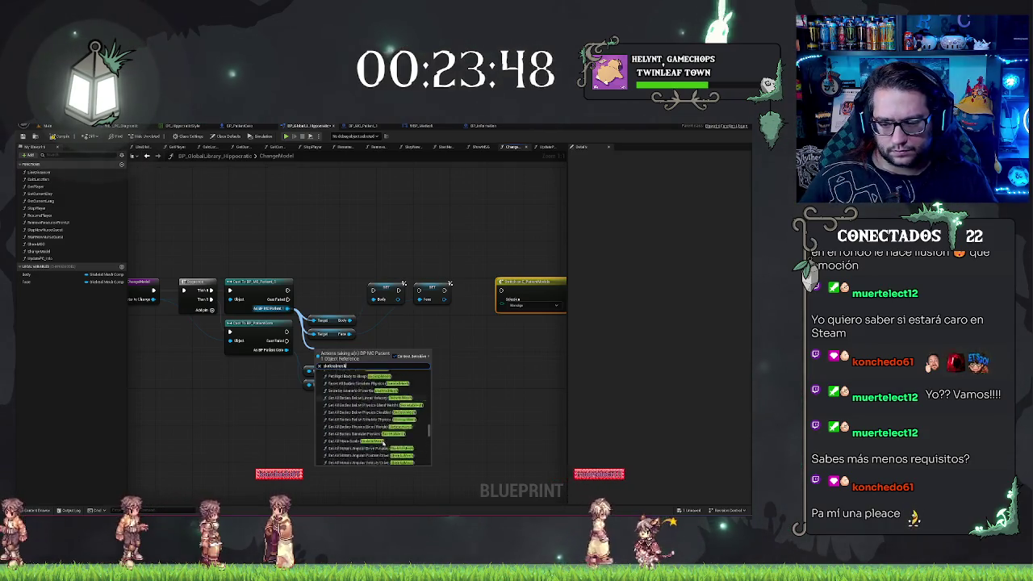
scroll(379, 456, "down", 5)
left_click(351, 454)
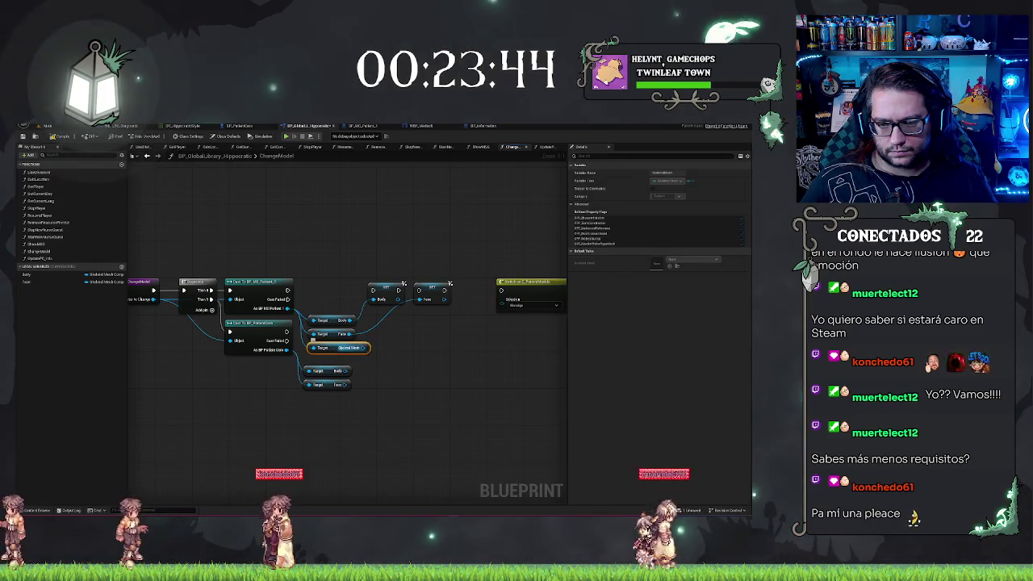
left_click_drag(365, 348, 452, 330)
left_click(474, 355)
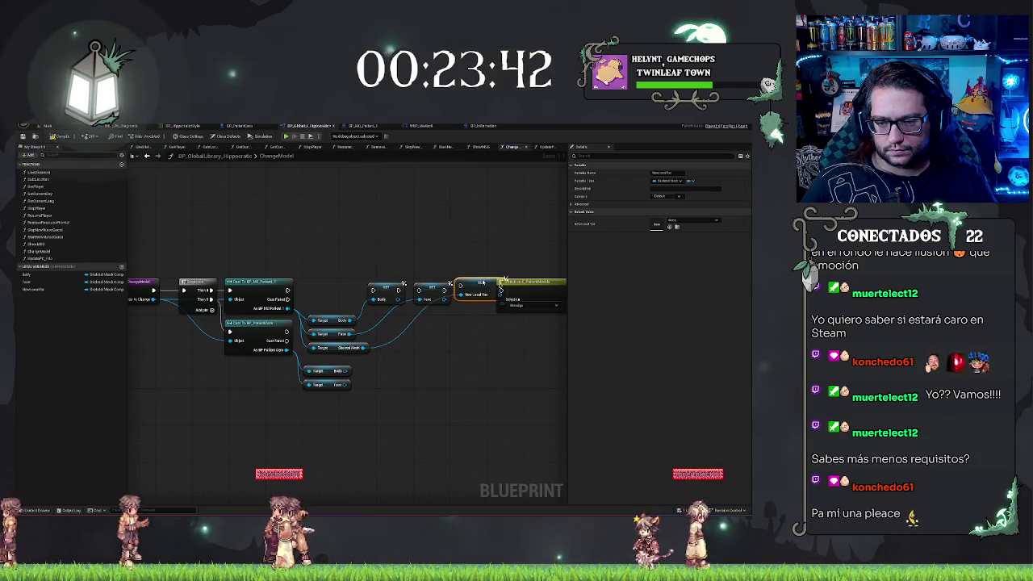
left_click(455, 289)
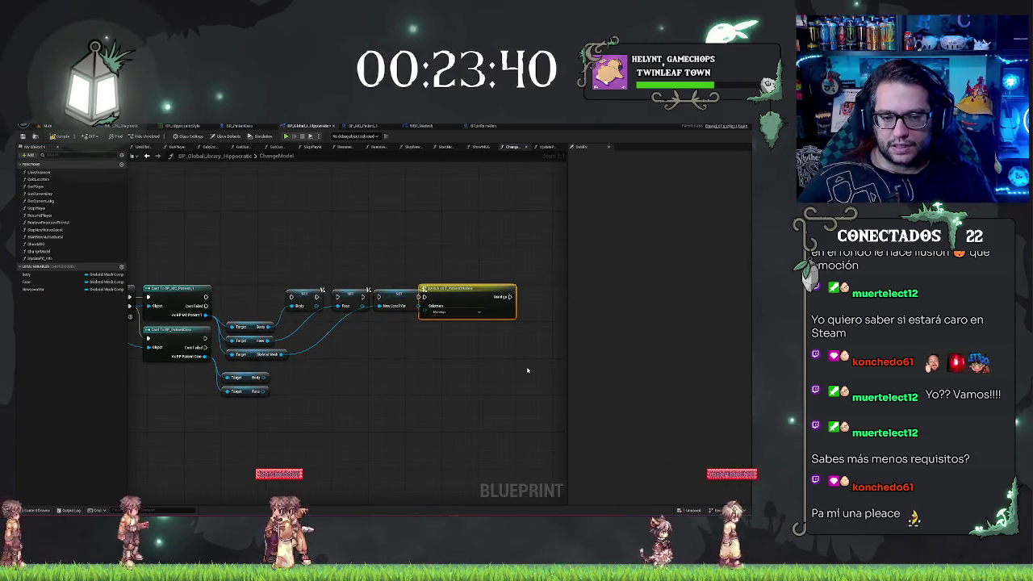
left_click_drag(460, 289, 486, 289)
left_click_drag(340, 247, 395, 247)
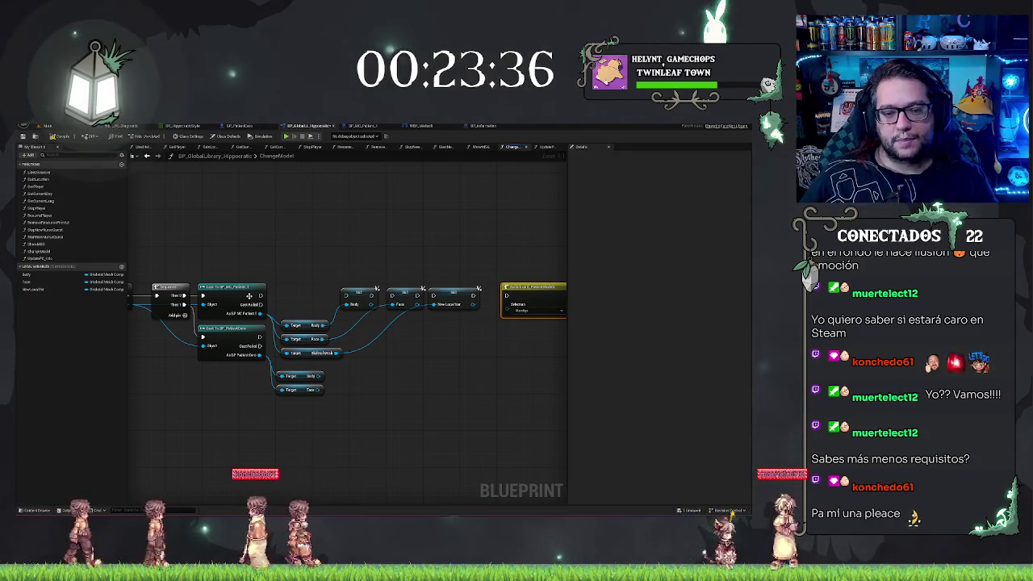
left_click_drag(261, 297, 392, 296)
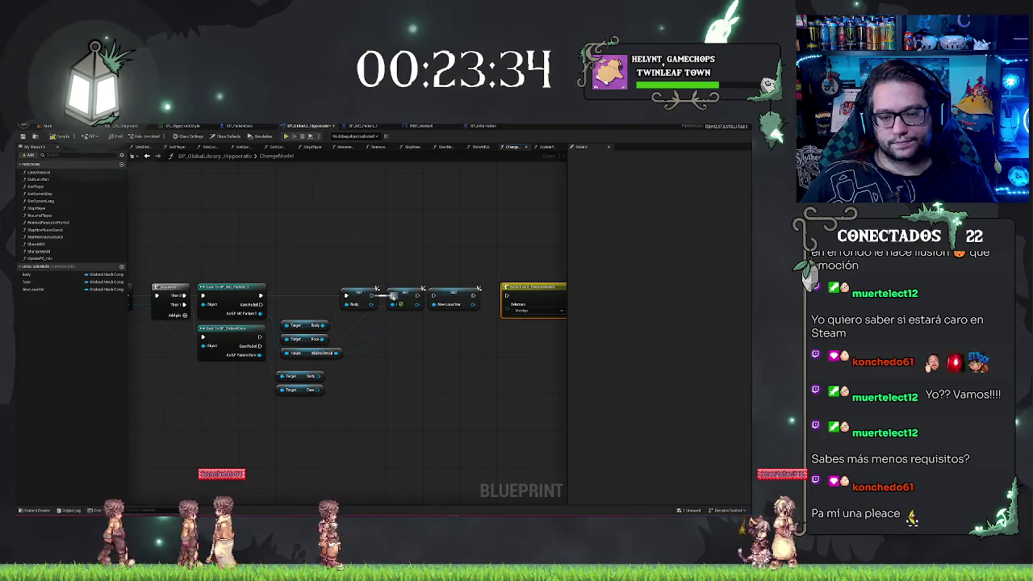
Step: Add a Get Skeletal Mesh getter aligned with the Body and Face getters
left_click_drag(274, 413, 274, 413)
type("get skeletalmesh")
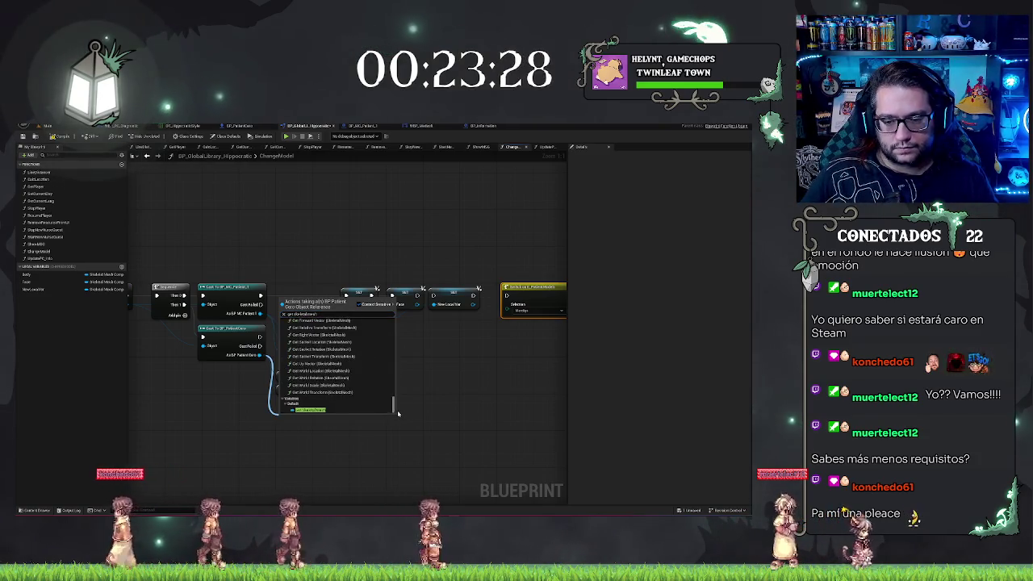
key("Return")
left_click_drag(303, 416, 303, 403)
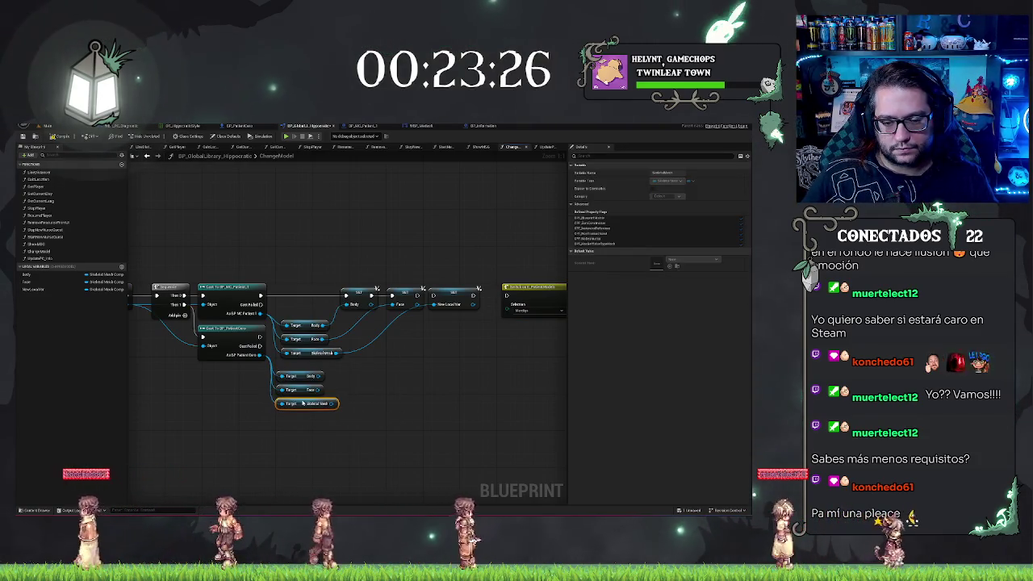
left_click(387, 379)
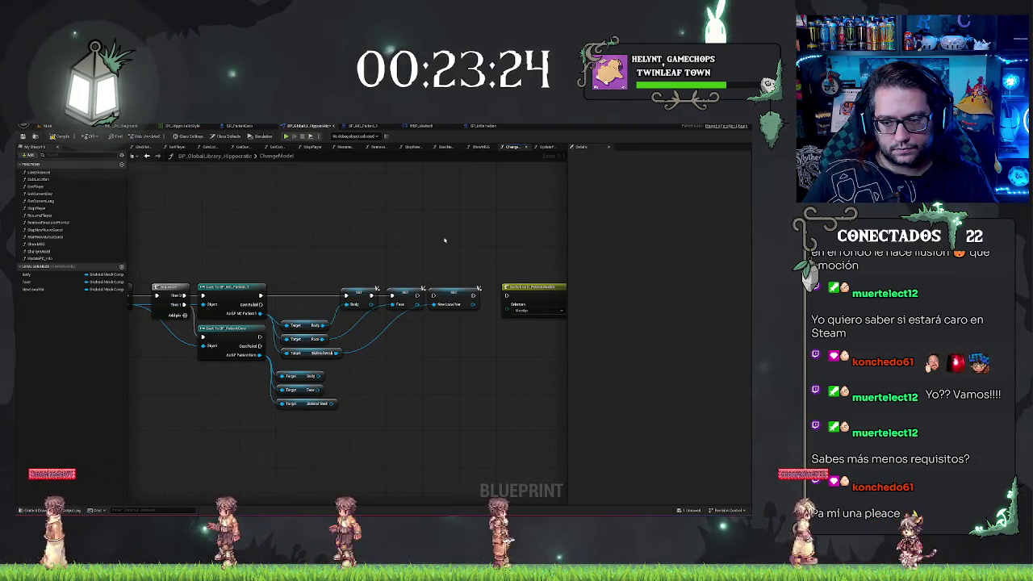
mouse_move(445, 239)
left_mouse_down()
mouse_move(344, 244)
mouse_move(456, 269)
left_mouse_up()
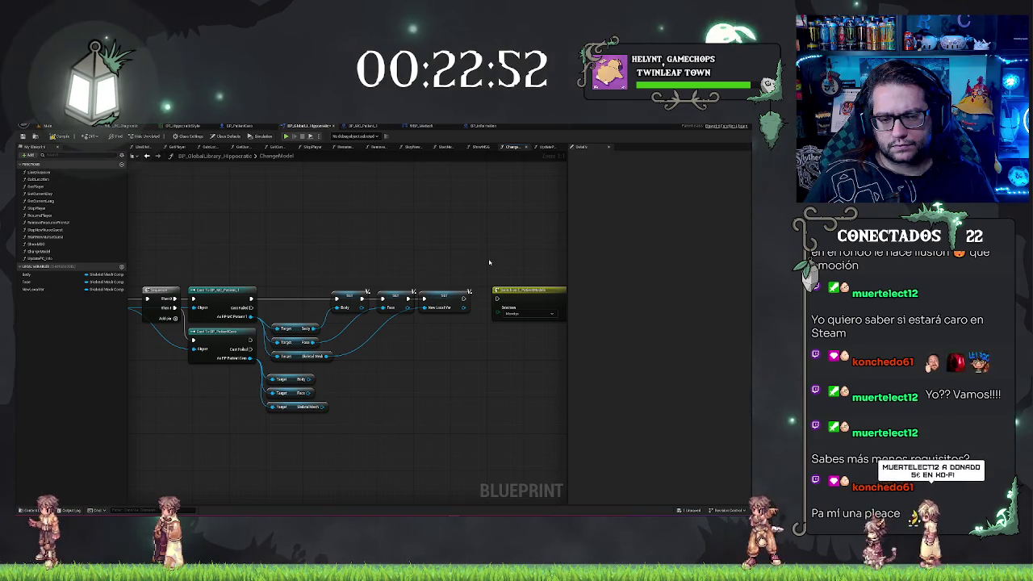
left_click_drag(355, 260, 409, 260)
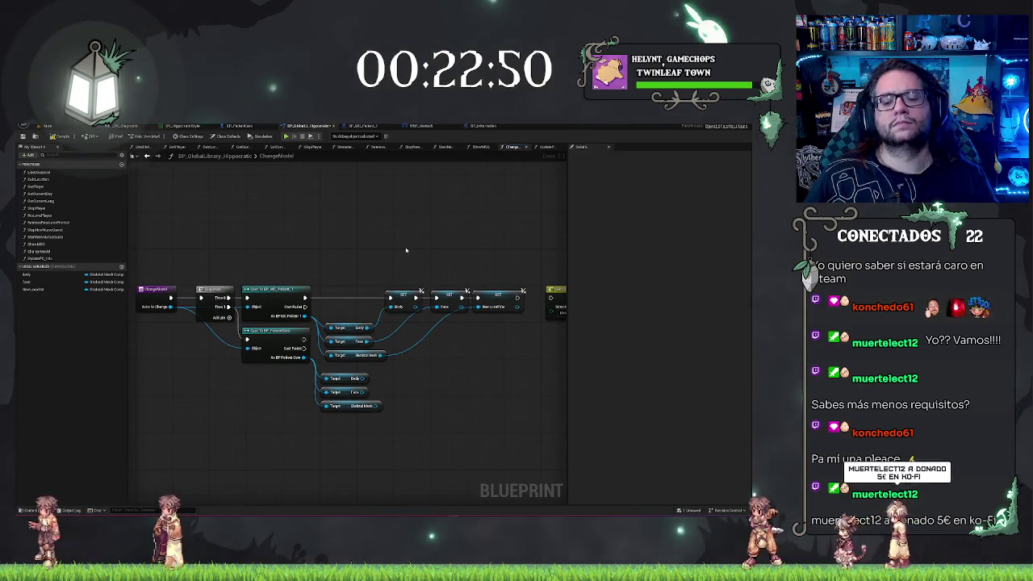
scroll(342, 238, "down", 2)
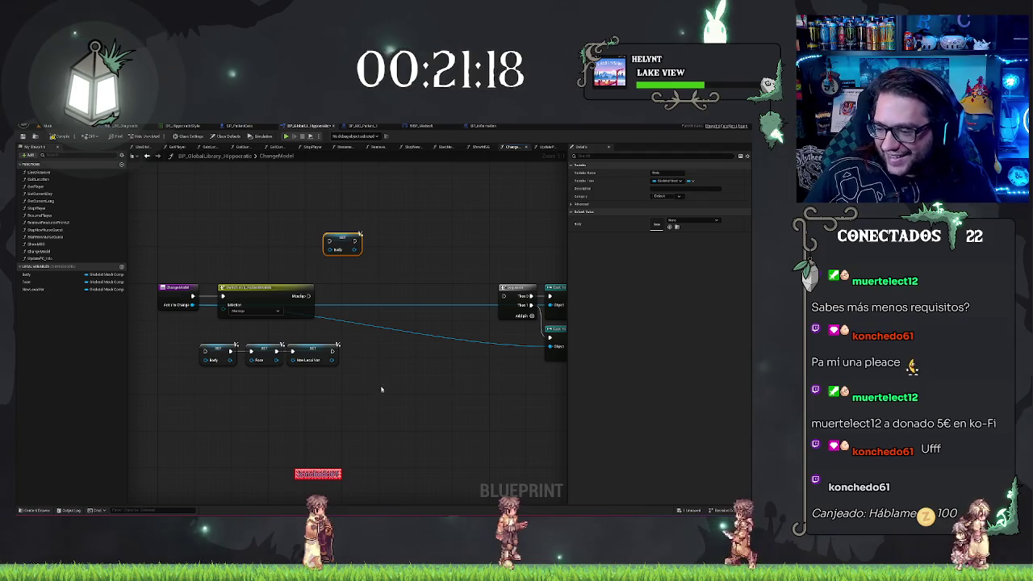
Step: Add a Set Body node targeting the BP_PatientCero cast result, found via a 'setbody' search
mouse_move(360, 388)
left_mouse_down()
mouse_move(327, 396)
mouse_move(186, 370)
mouse_move(216, 353)
left_mouse_up()
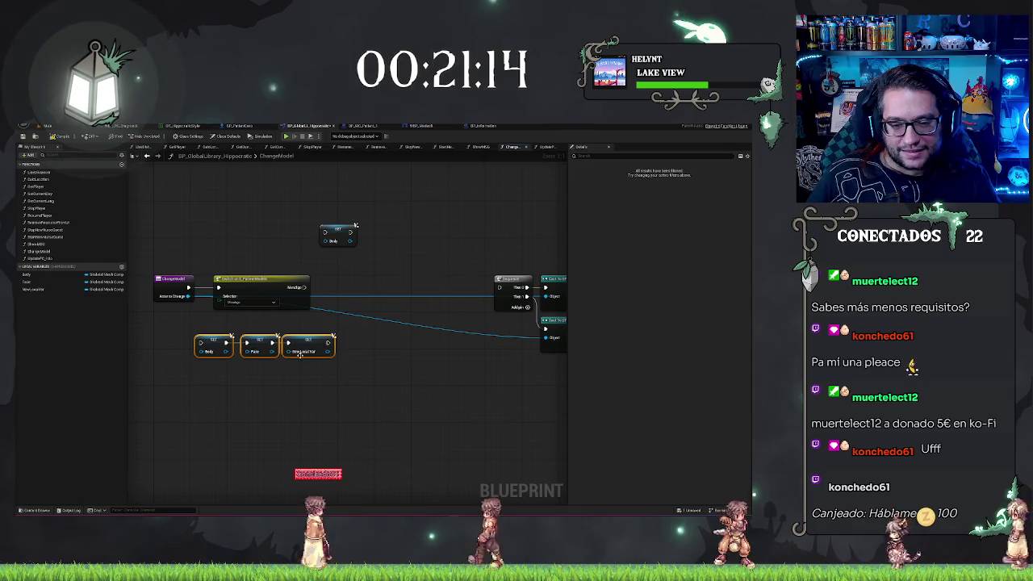
left_click(208, 352)
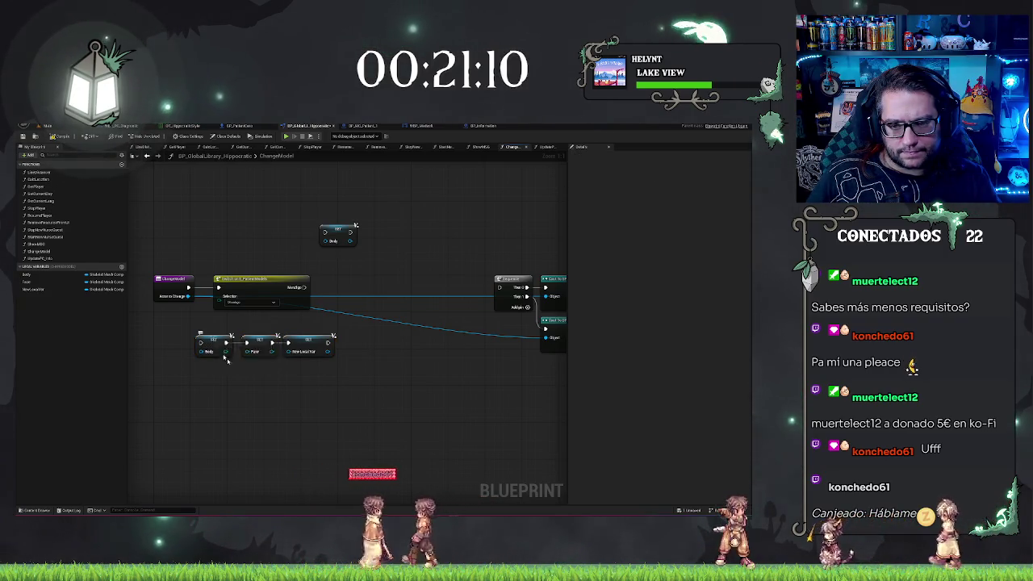
left_click_drag(223, 352, 37, 332)
left_click_drag(418, 327, 324, 393)
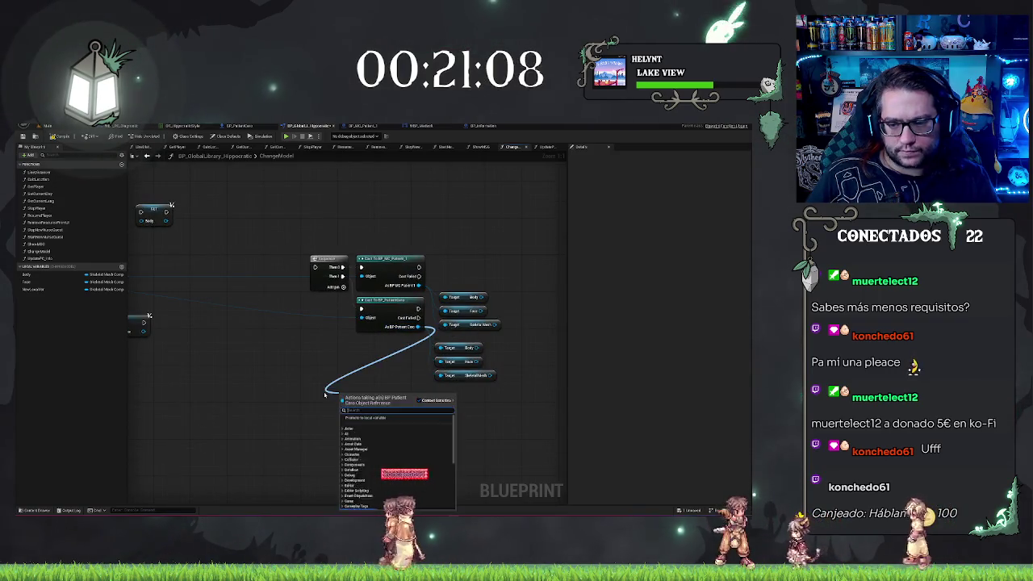
type("setbody")
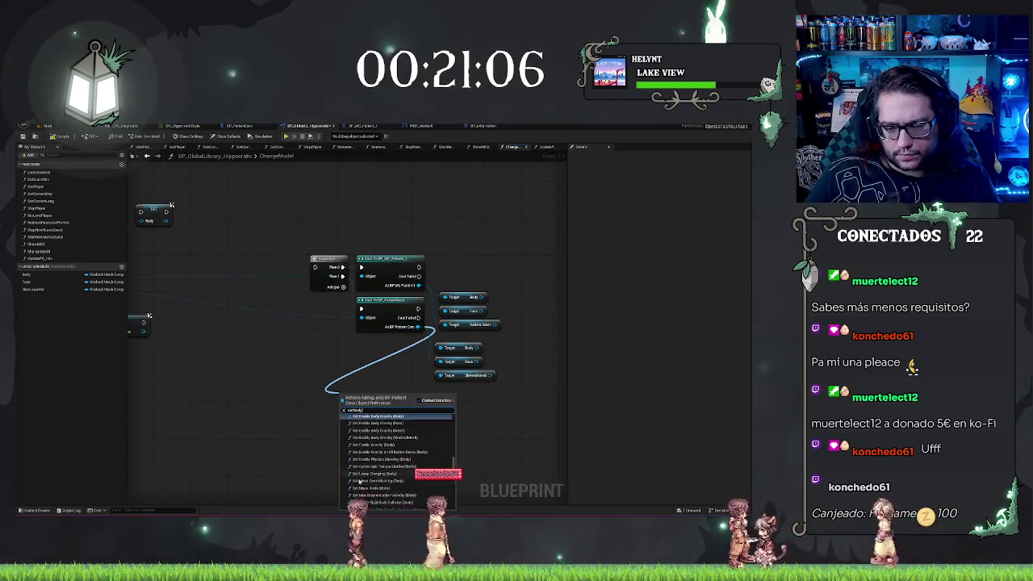
left_click(410, 433)
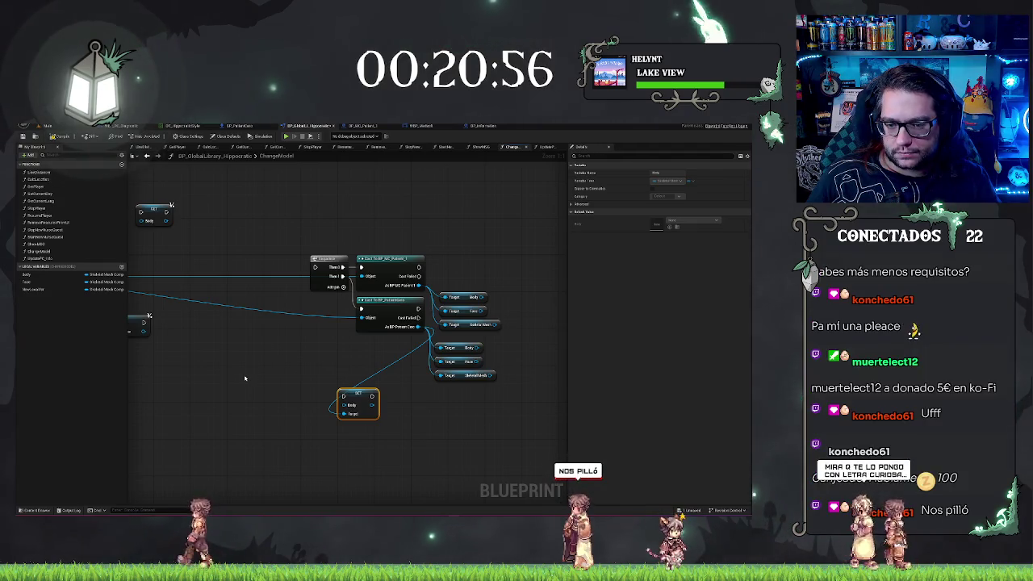
left_click_drag(373, 435, 398, 444)
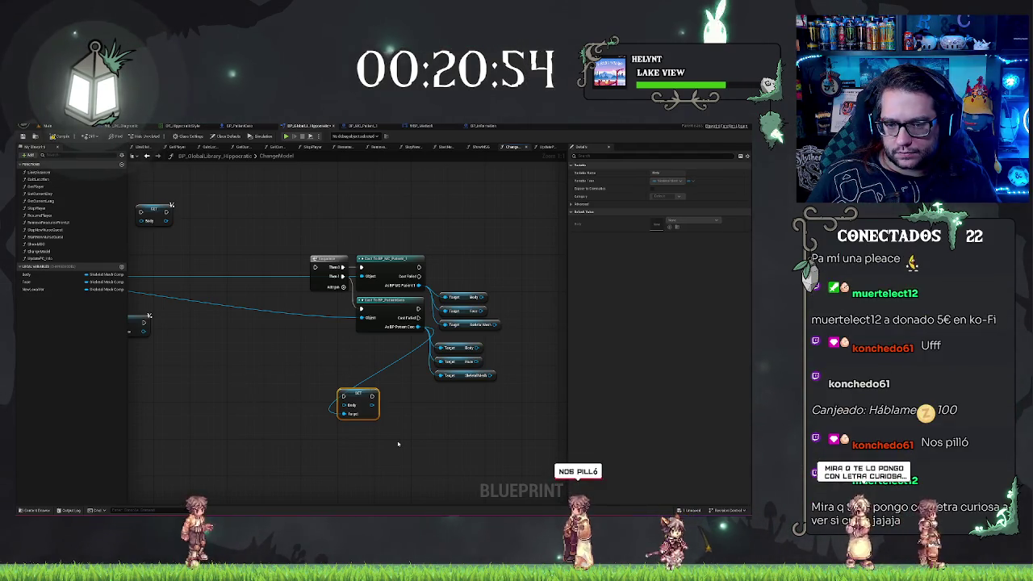
left_click_drag(307, 414, 471, 411)
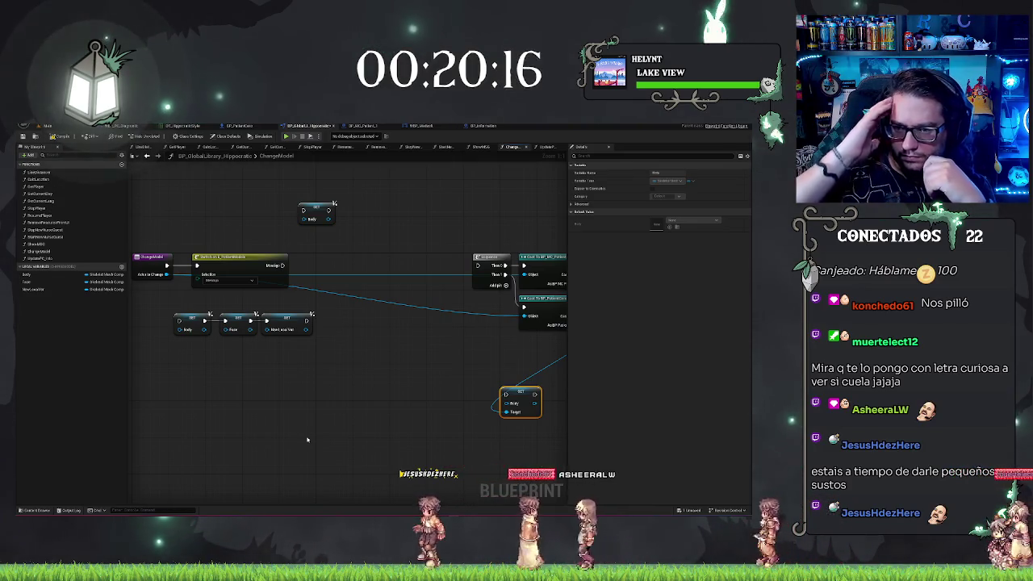
left_click(198, 414)
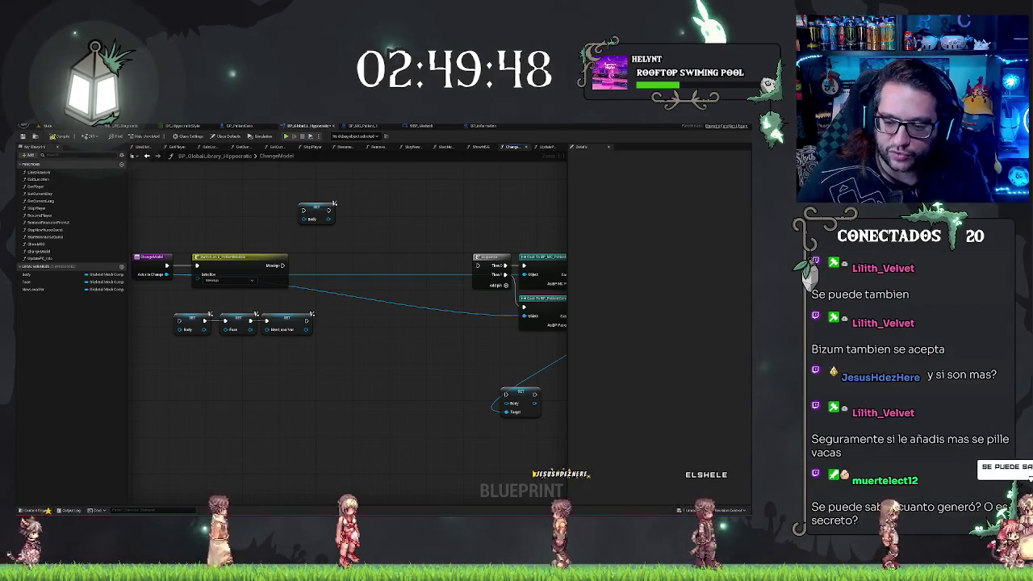
Step: Place Set Body on the execution line between the enum Switch and the Sequence, then compile
left_click_drag(363, 410, 458, 420)
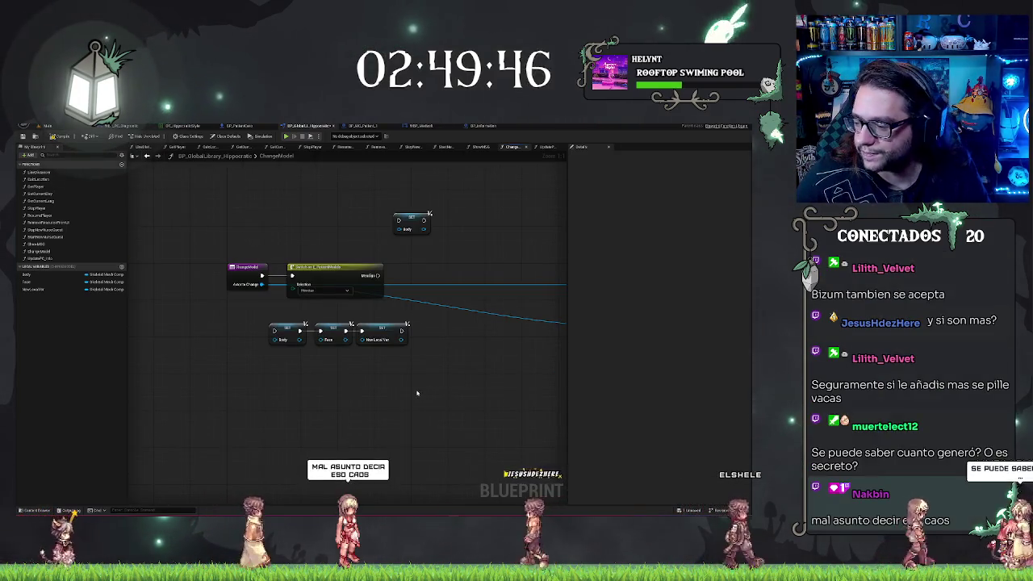
mouse_move(415, 392)
left_mouse_down()
mouse_move(350, 374)
mouse_move(382, 388)
left_mouse_up()
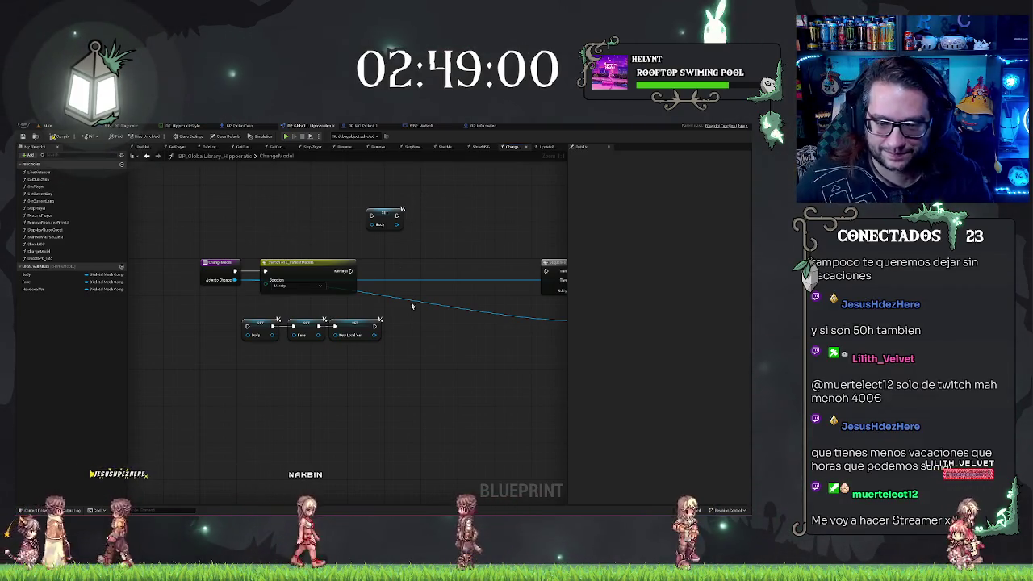
mouse_move(412, 306)
left_mouse_down()
mouse_move(473, 362)
mouse_move(422, 364)
left_mouse_up()
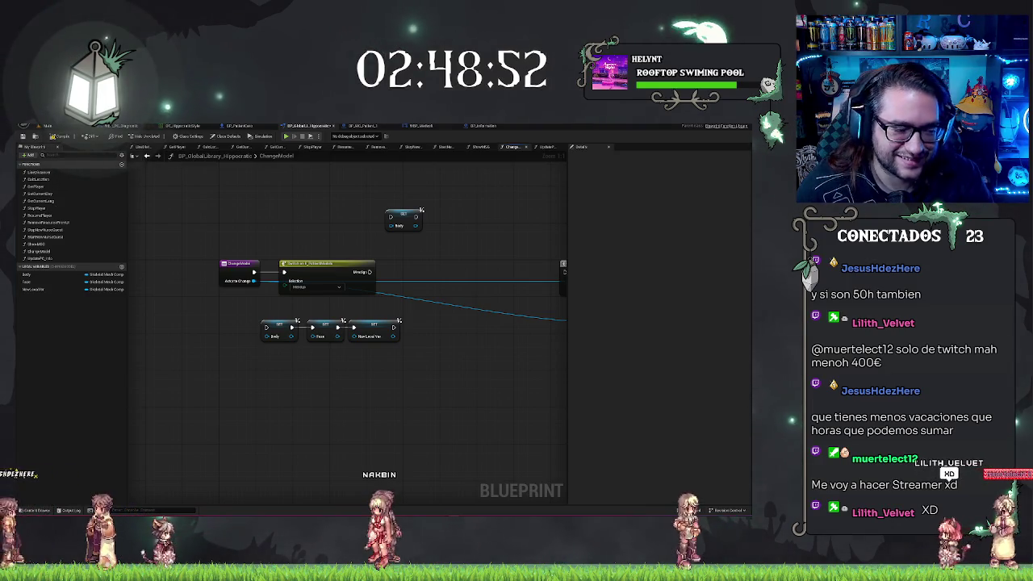
left_click_drag(468, 284, 380, 300)
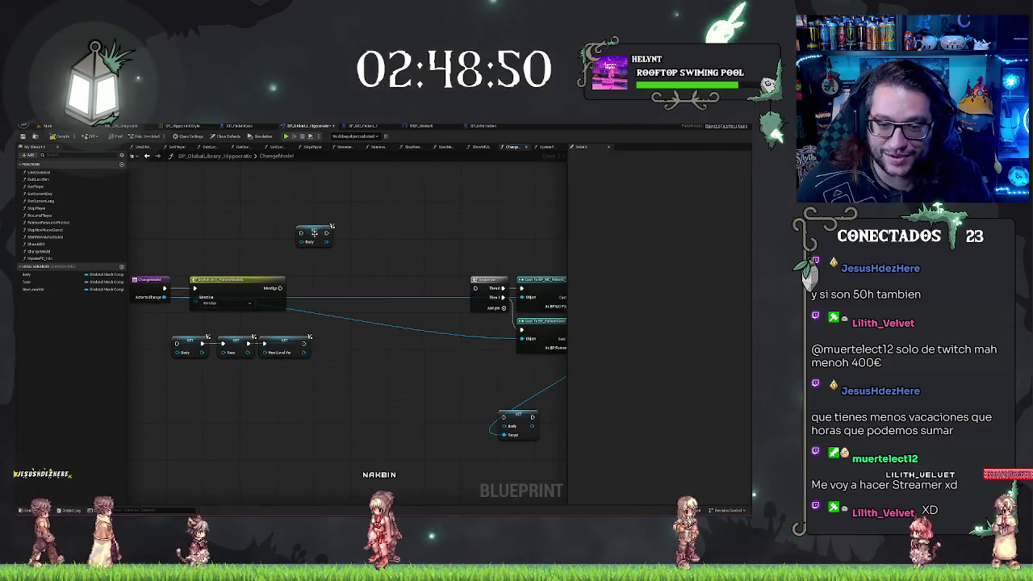
mouse_move(320, 235)
left_mouse_down()
mouse_move(348, 299)
mouse_move(324, 289)
mouse_move(378, 248)
left_mouse_up()
left_click(51, 137)
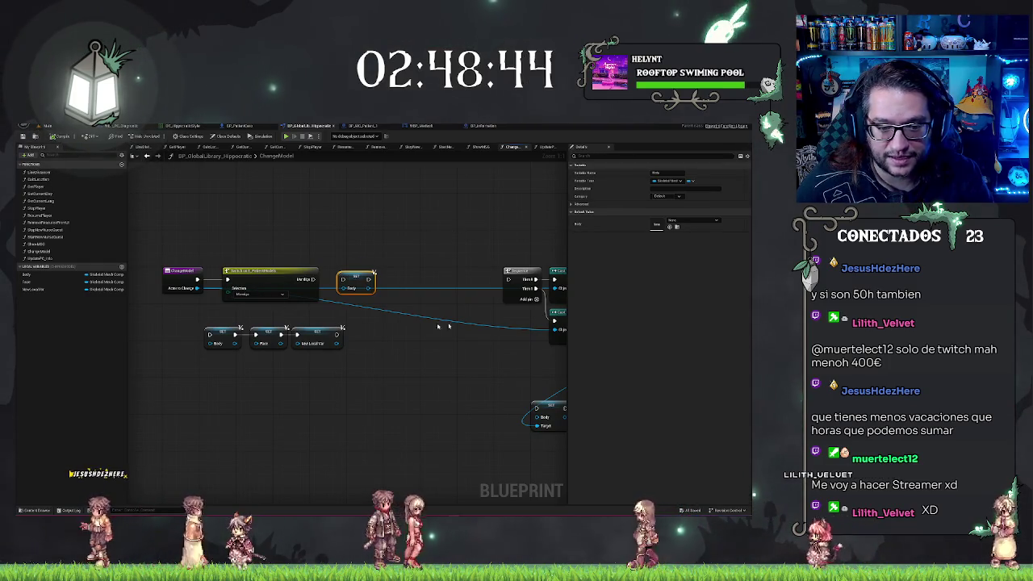
Step: Return to the level viewport showing the MEDSOFT screen
left_click_drag(389, 394, 345, 377)
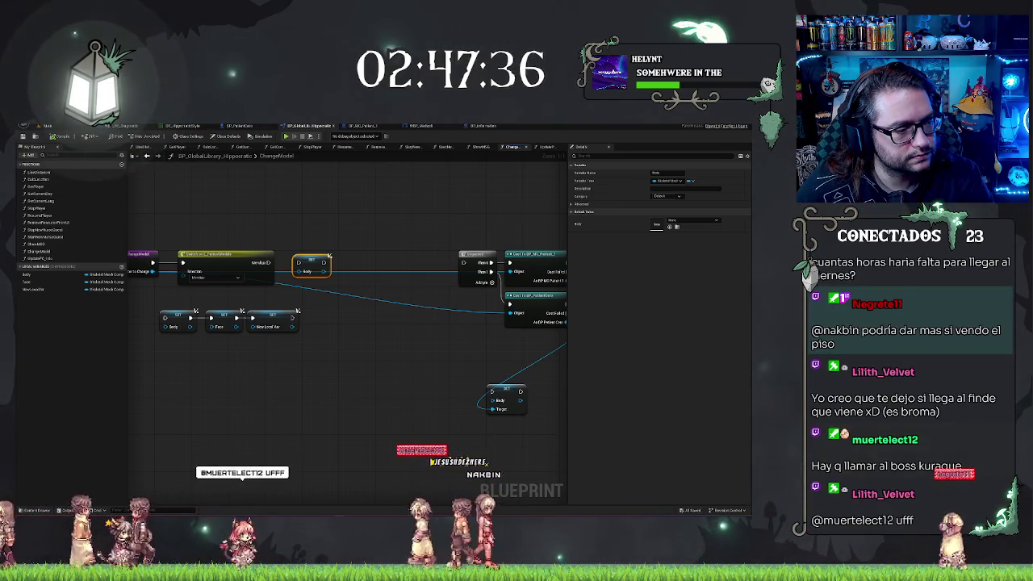
left_click(46, 126)
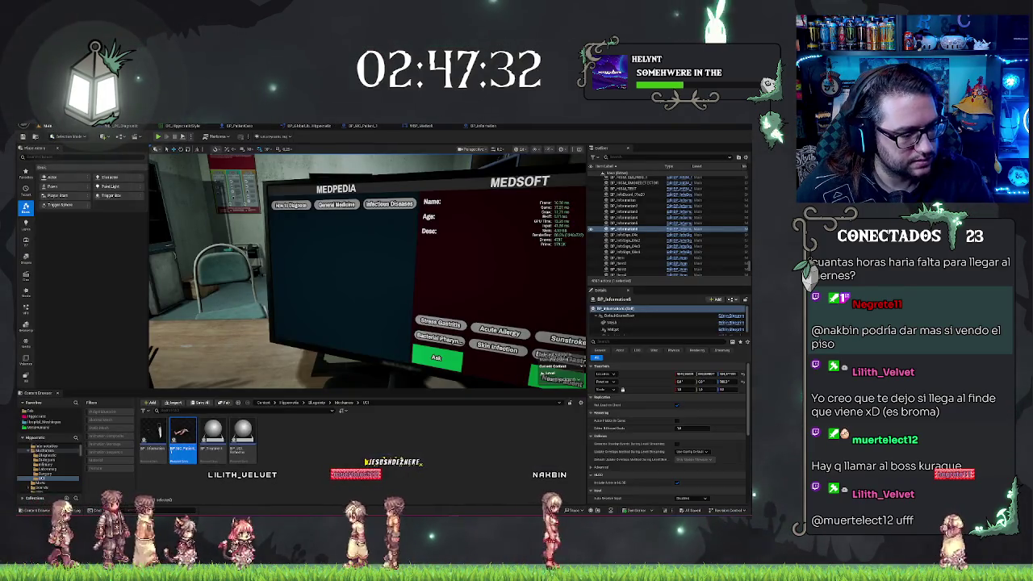
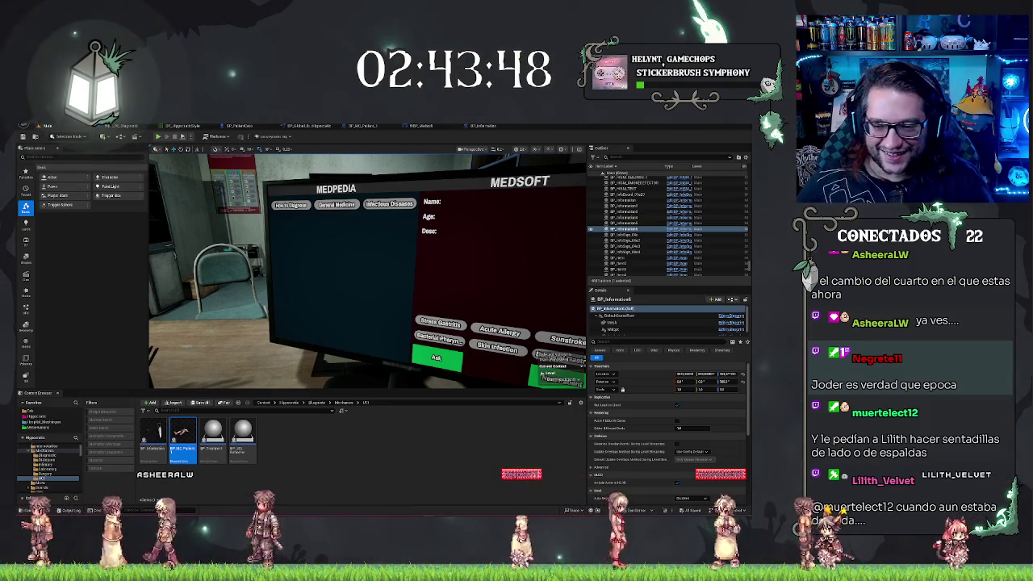
Step: Swing the camera back from the MEDPEDIA monitor close-up to see the whole office room
left_click_drag(367, 271, 307, 270)
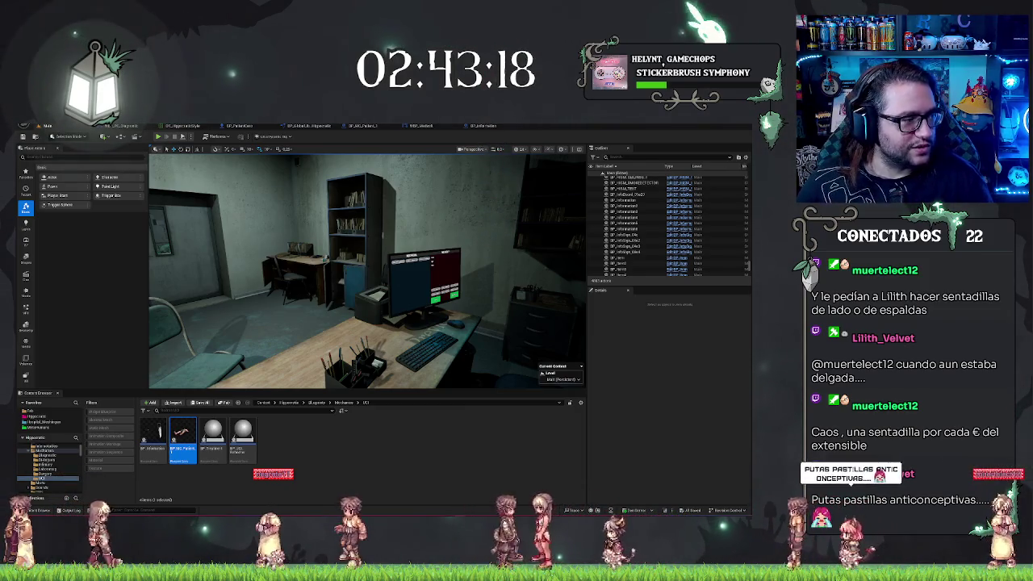
Step: Turn on Stat Unit timing, then orbit the view toward the door and cabinets and back to the desk
left_click(398, 311)
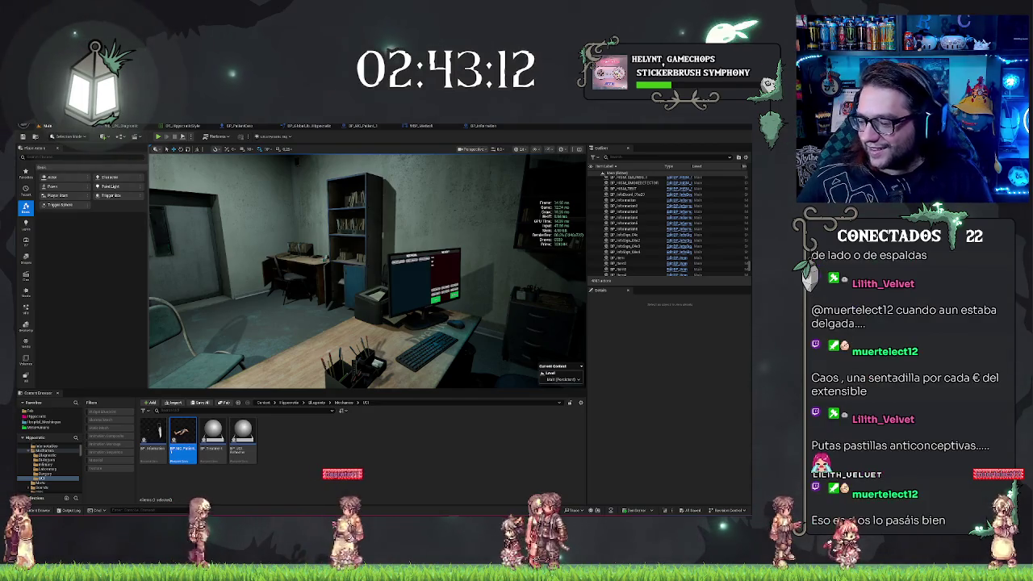
left_click_drag(398, 311, 242, 311)
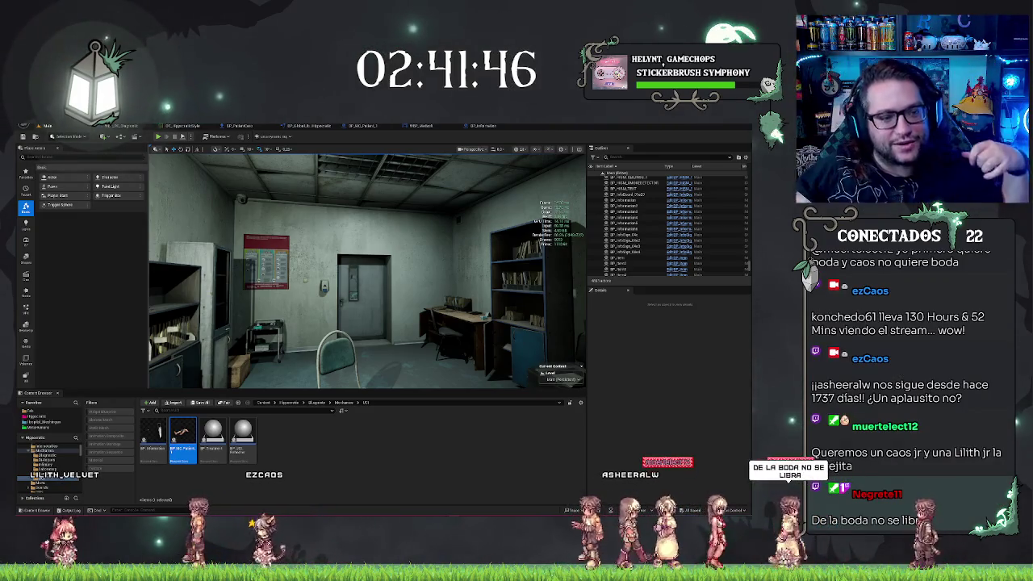
left_click_drag(367, 270, 436, 234)
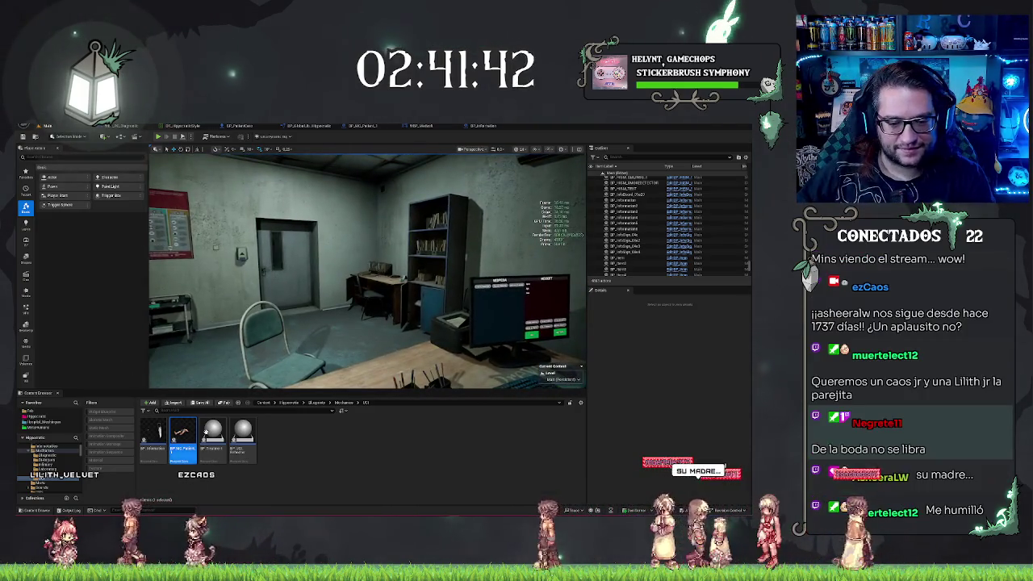
Step: In Blueprints/Utils, start a new Data Asset, scroll the Pick Class list, then cancel
left_click(317, 401)
double_click(341, 424)
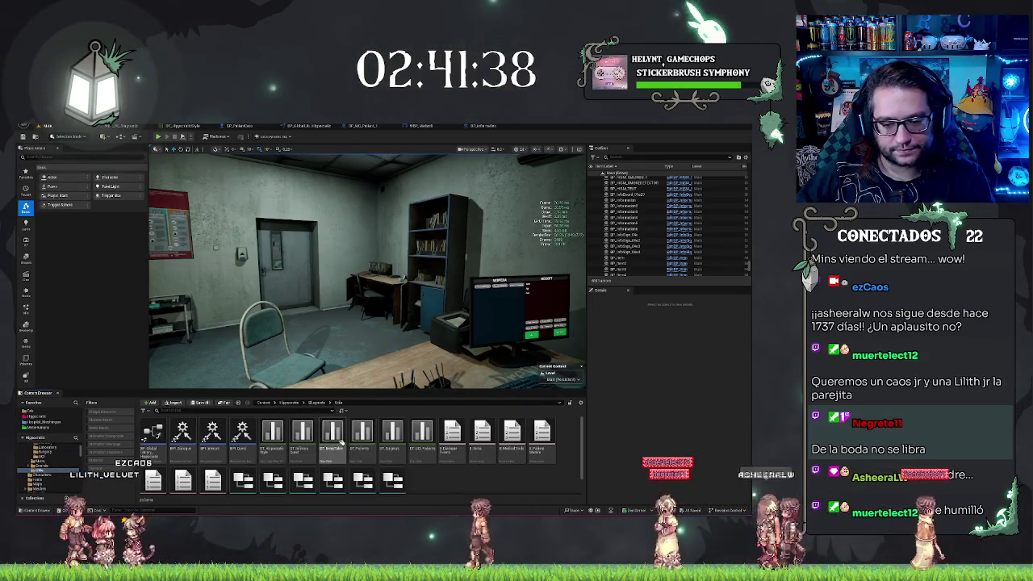
right_click(462, 478)
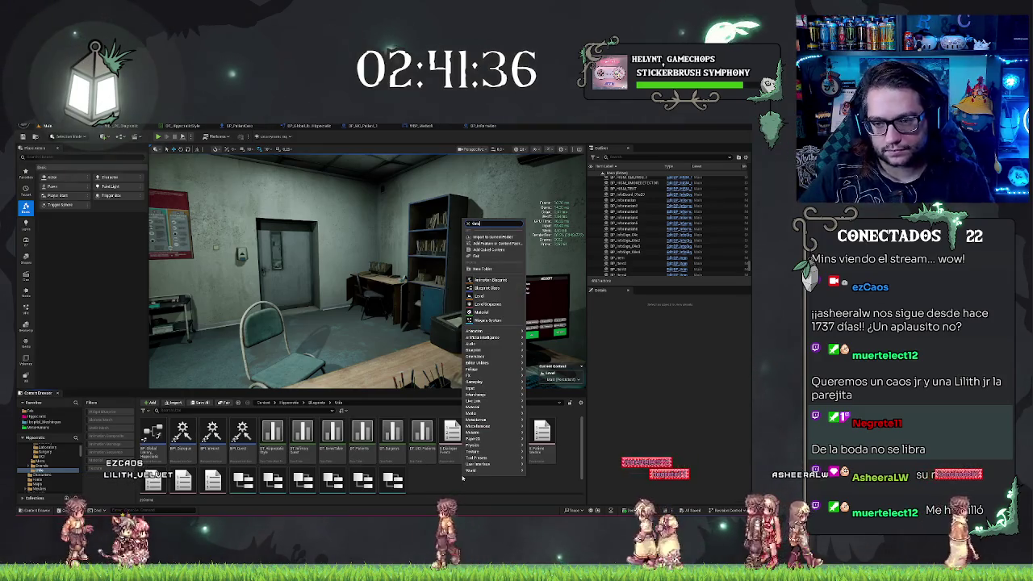
type("data")
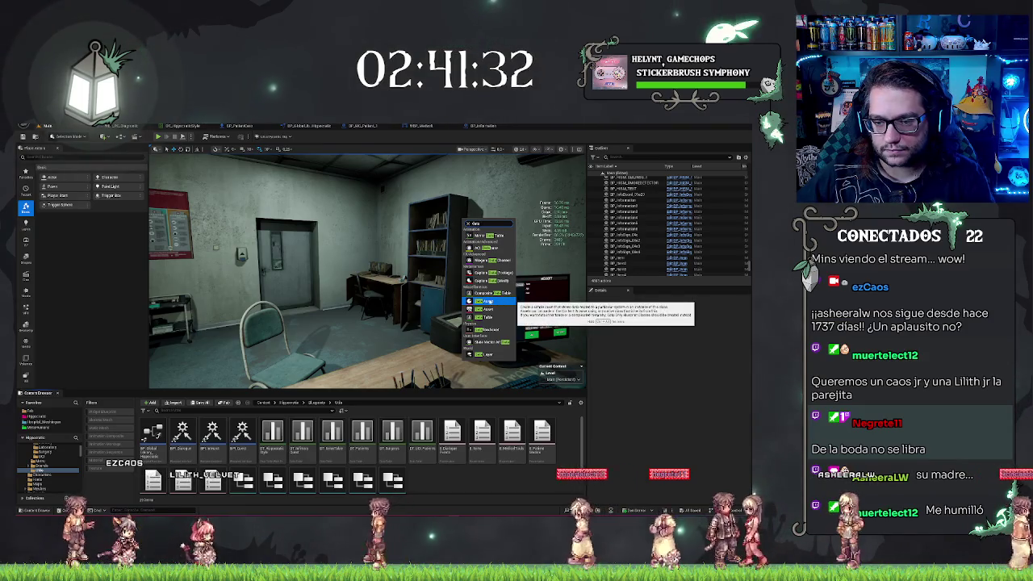
left_click(492, 301)
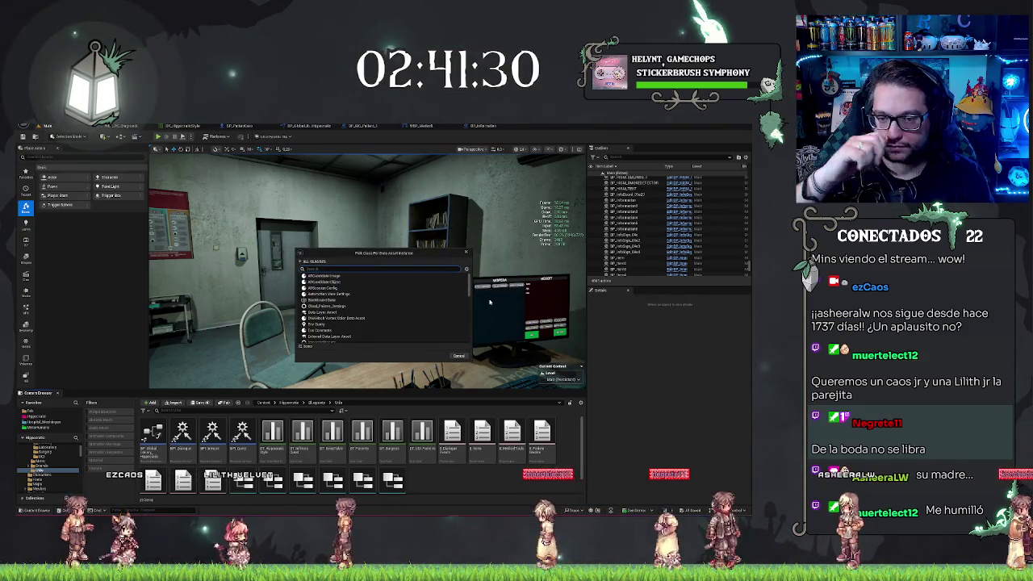
scroll(404, 336, "down", 5)
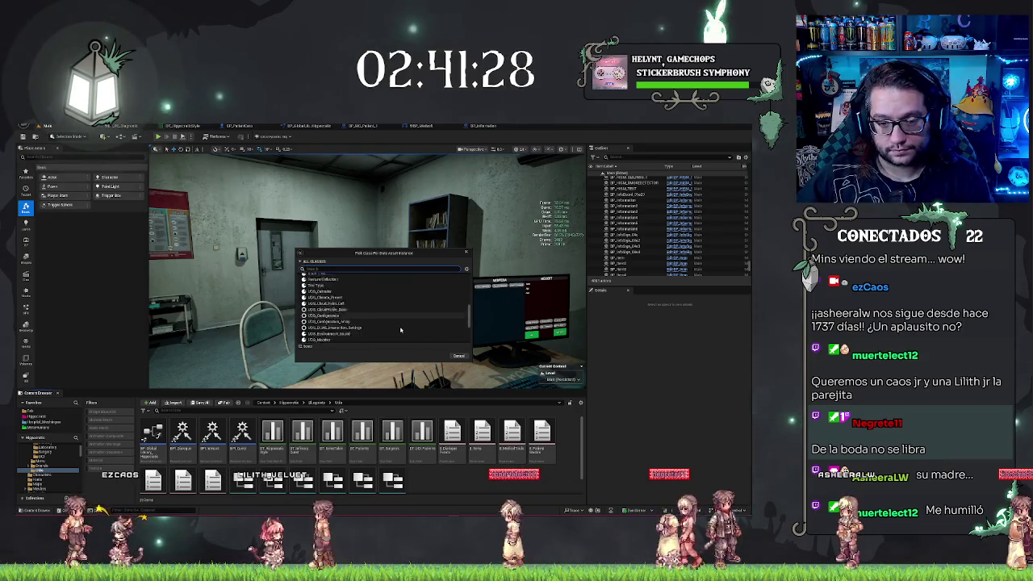
scroll(398, 331, "down", 4)
scroll(410, 329, "up", 10)
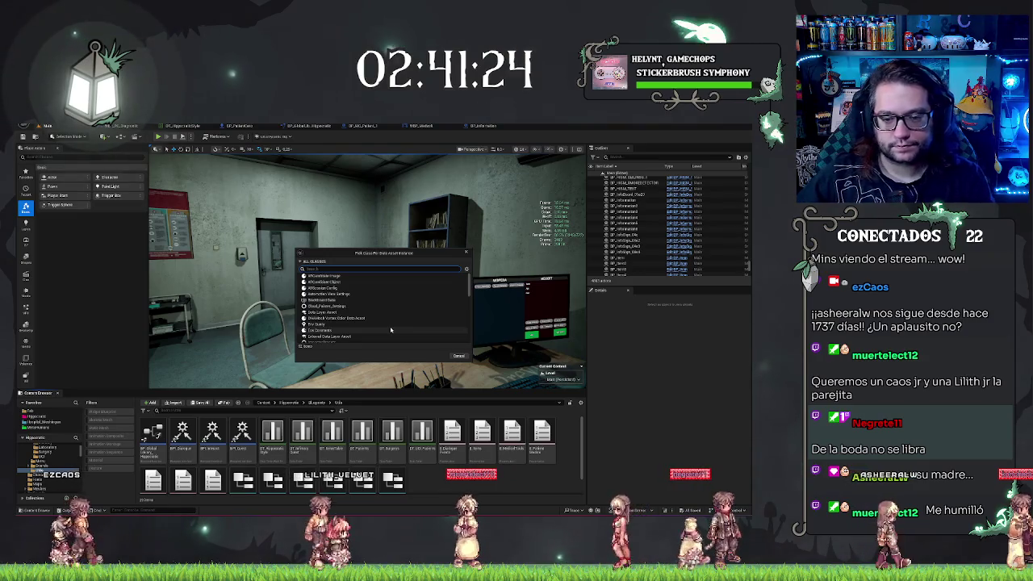
left_click(458, 356)
Step: Reopen the Data Asset class picker, close it without choosing, and dismiss the new-asset menu
right_click(447, 482)
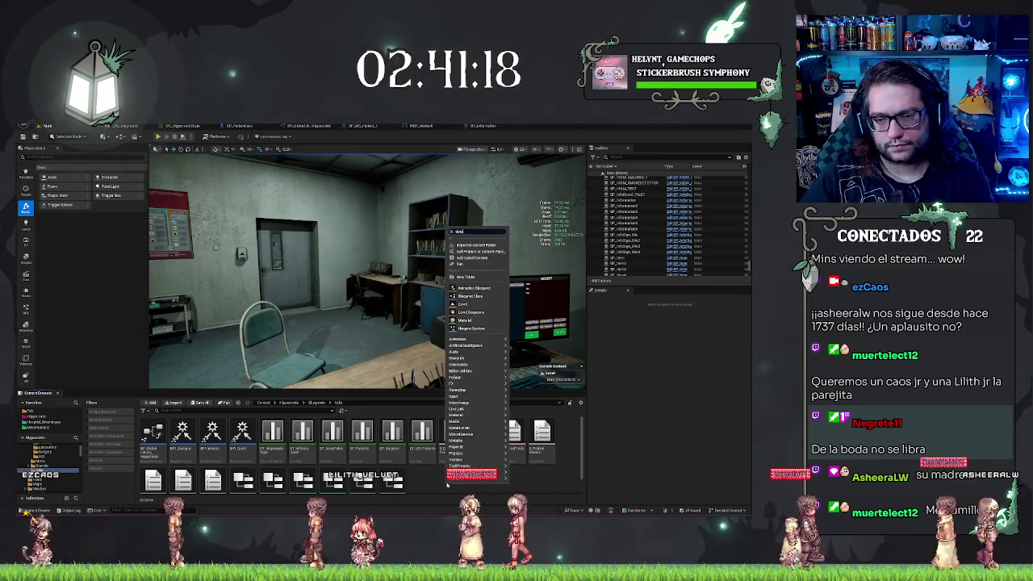
type("data")
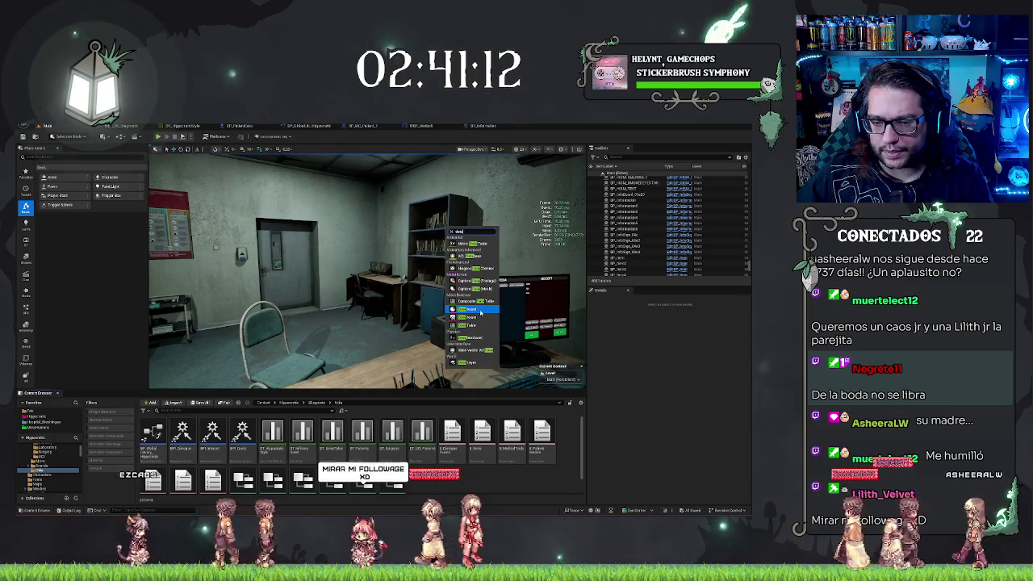
left_click(481, 312)
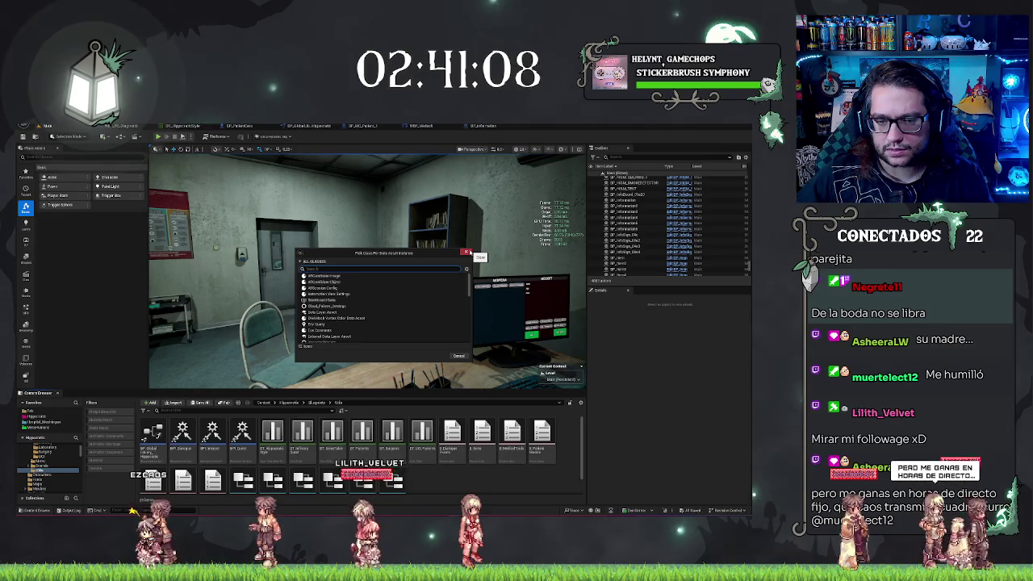
left_click(466, 252)
right_click(450, 485)
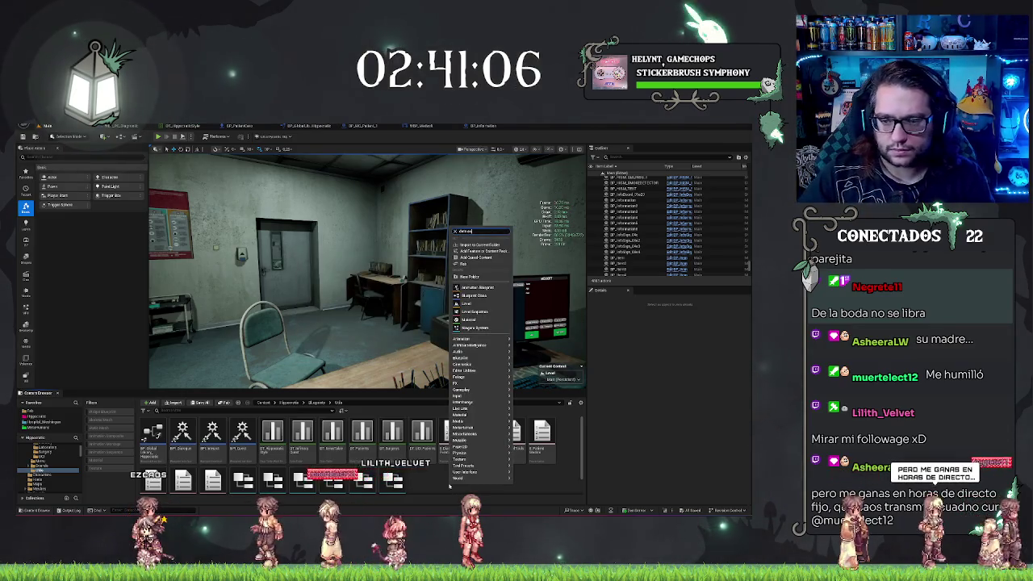
key("Escape")
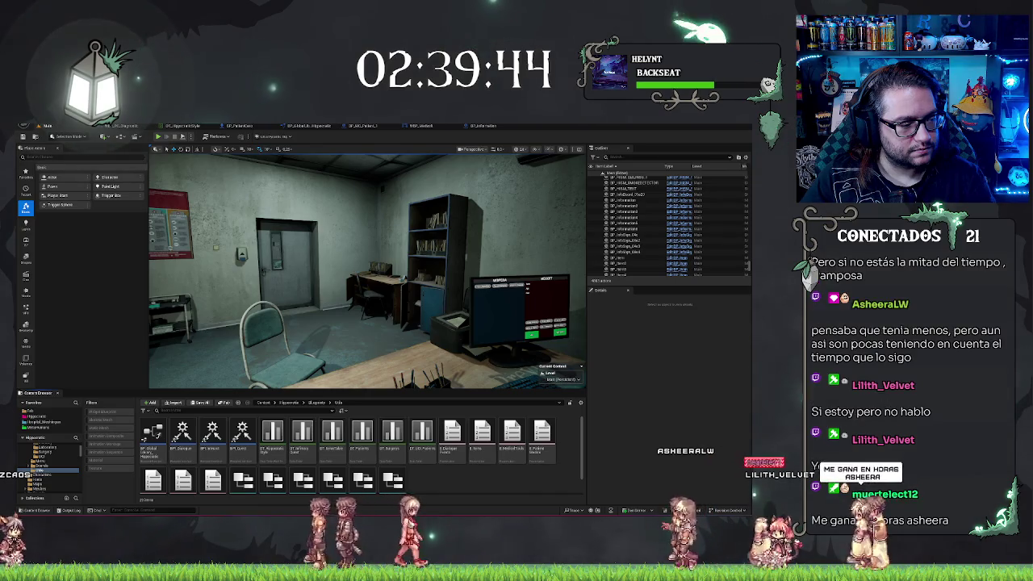
Step: Create a Blueprint Class in Utils with PrimaryDataAsset parent, name it PDA_PatientModels, and open it
scroll(443, 472, "down", 1)
right_click(443, 472)
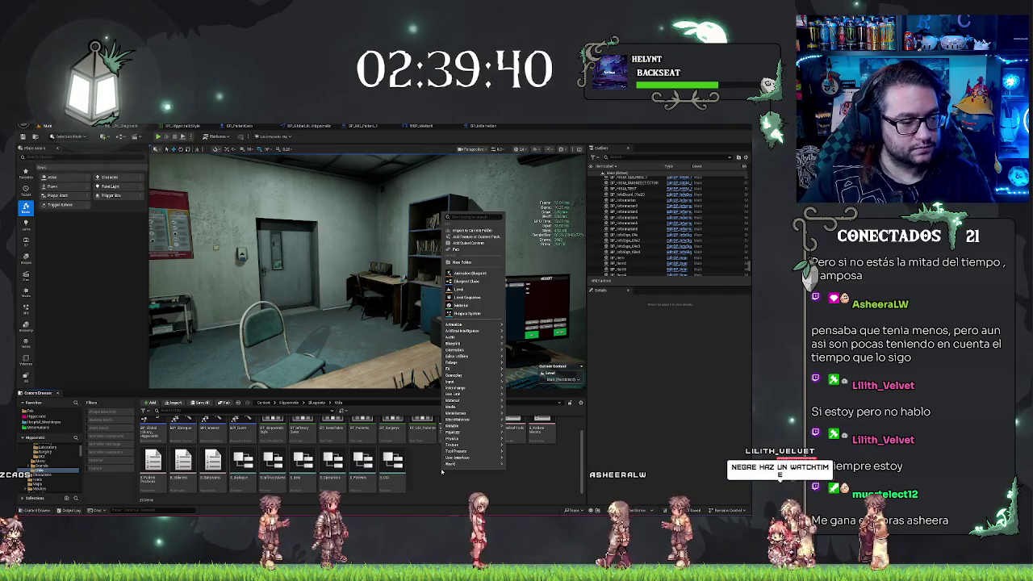
type("Mat")
key("BackSpace")
key("BackSpace")
key("BackSpace")
type("Blueprint")
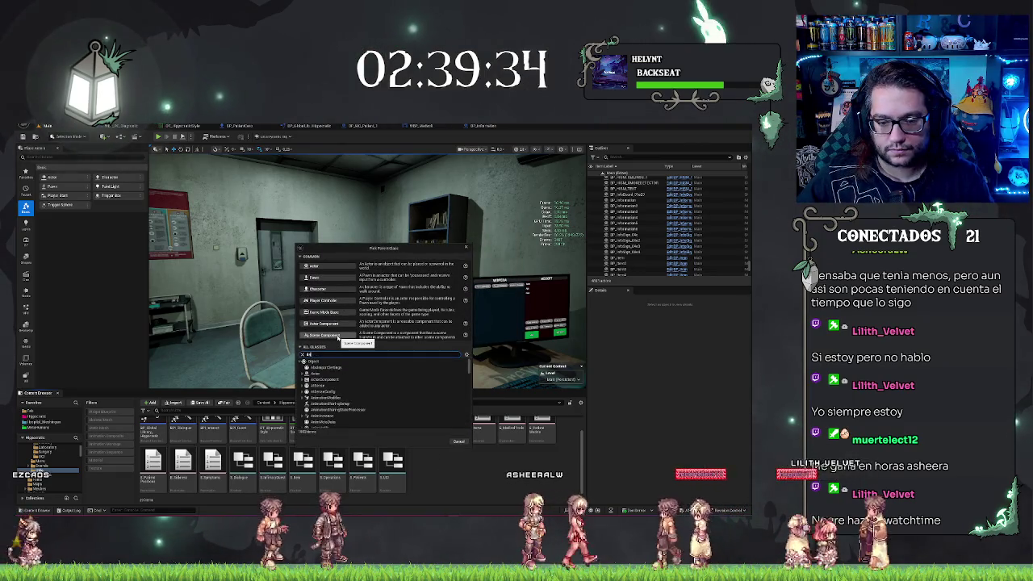
type("ano")
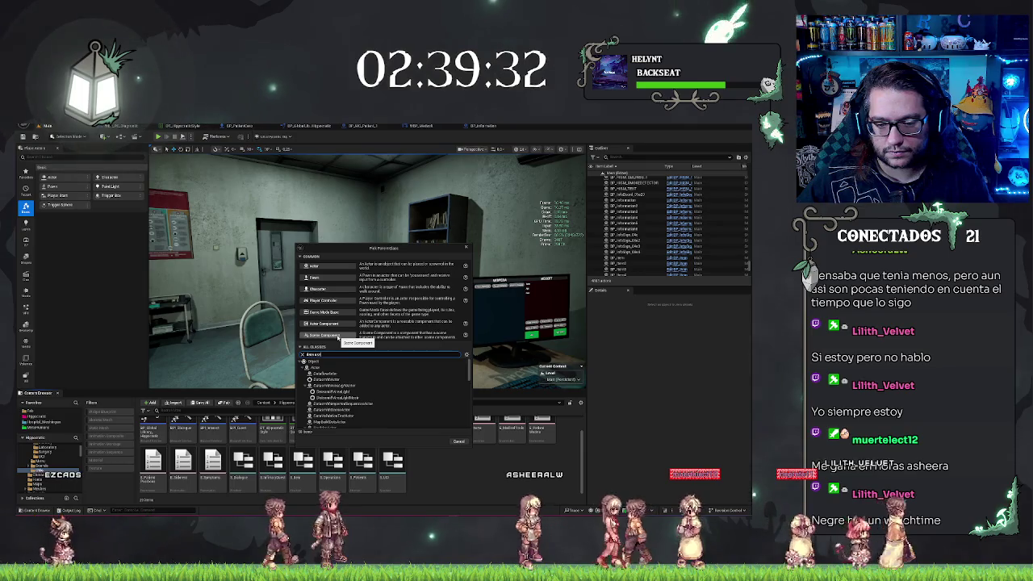
type("asset")
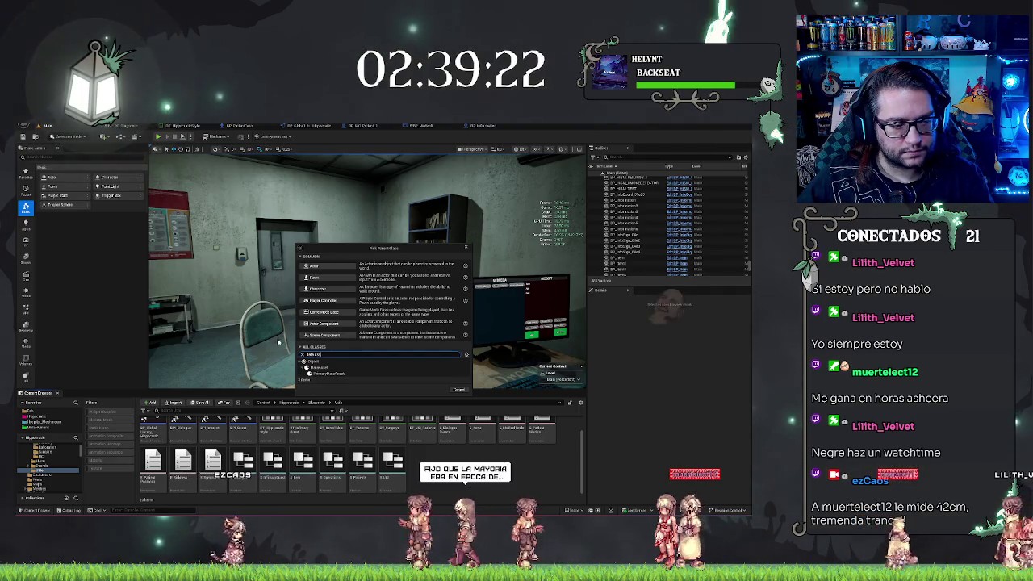
key("ctrl+a")
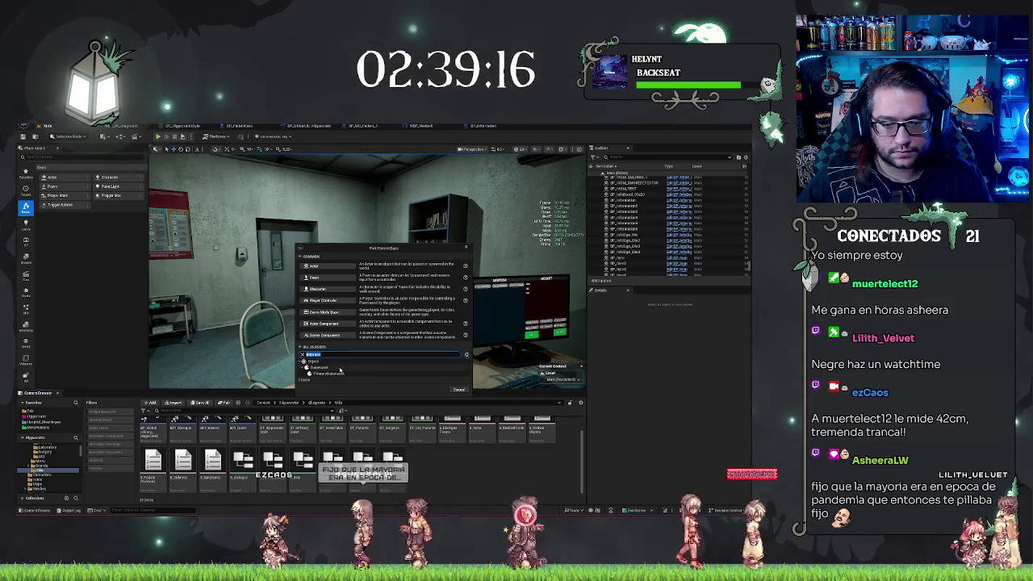
left_click(327, 374)
left_click(442, 389)
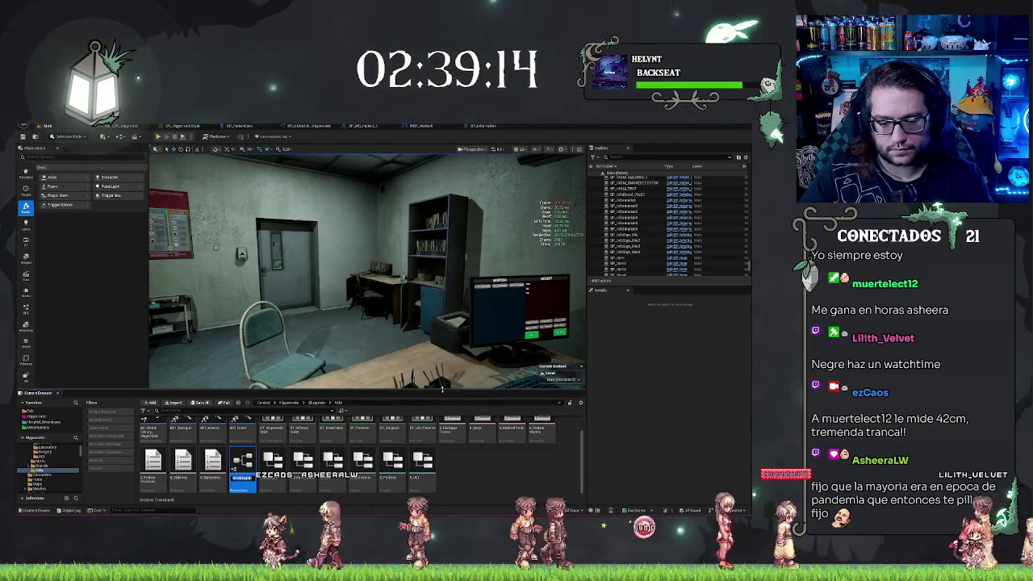
type("PDA_")
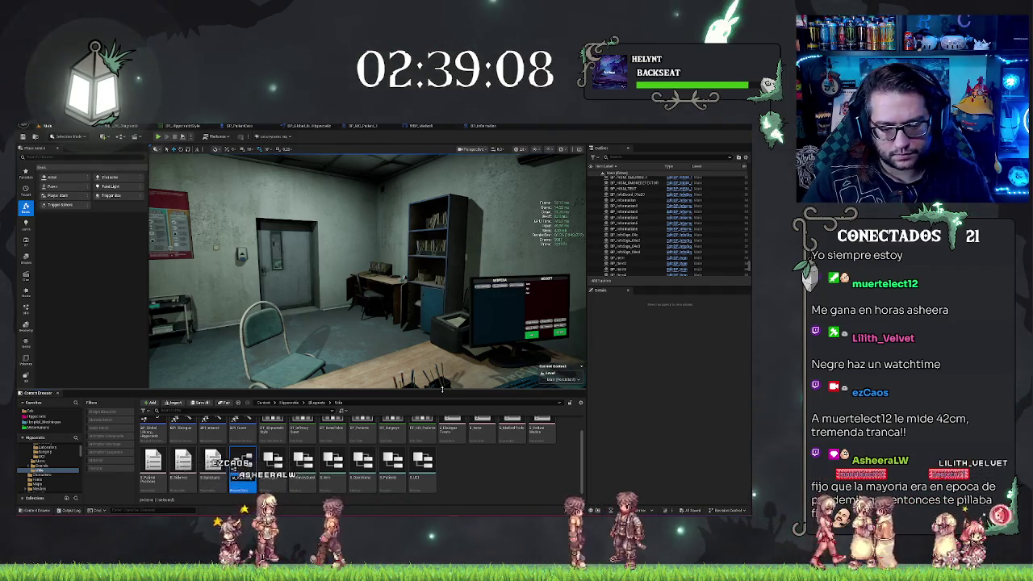
key("Return")
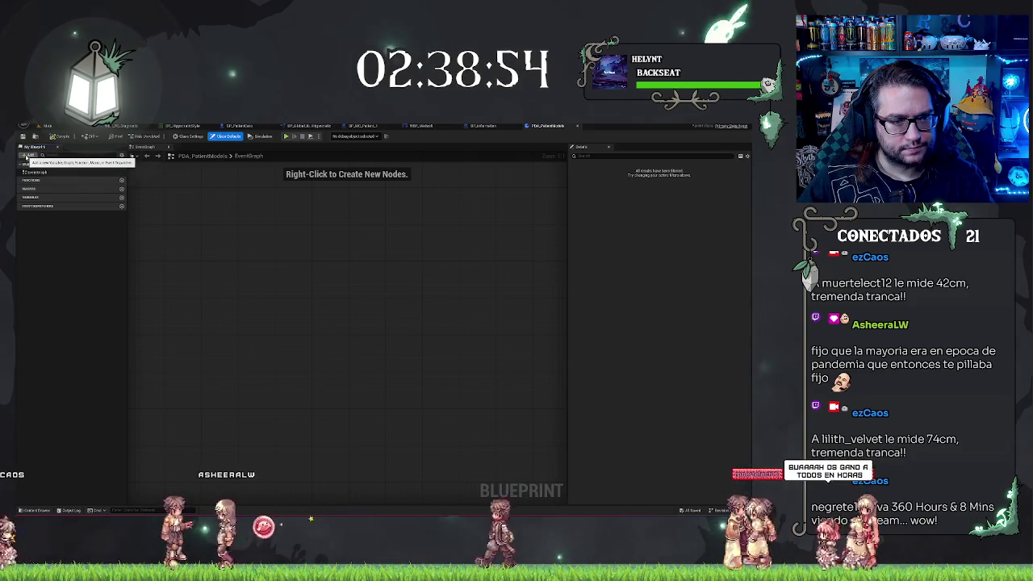
Step: Add Boolean variables Body, SkeletalMesh and Face from +Add > Variable, then clear the selection
left_click(27, 154)
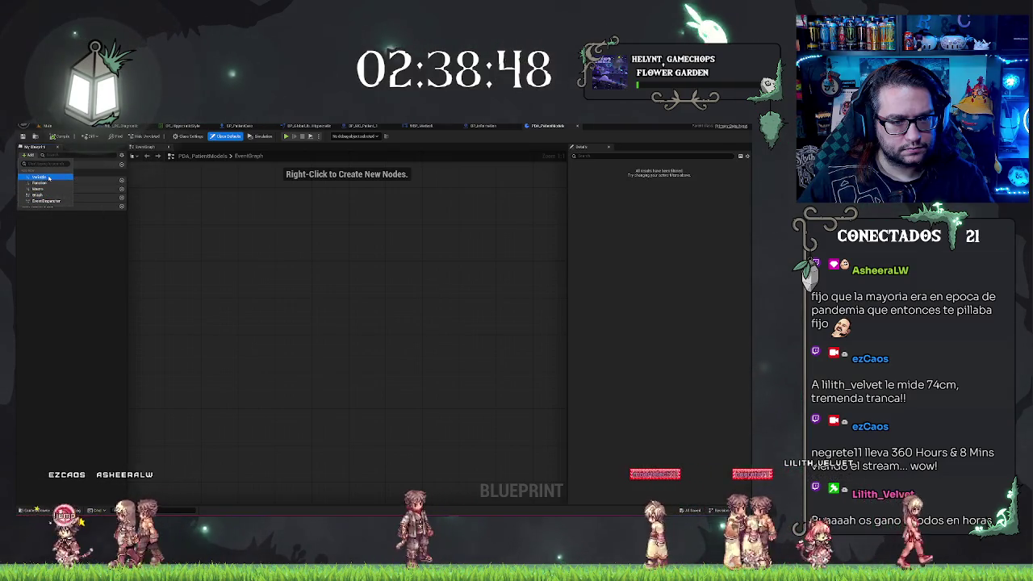
left_click(42, 176)
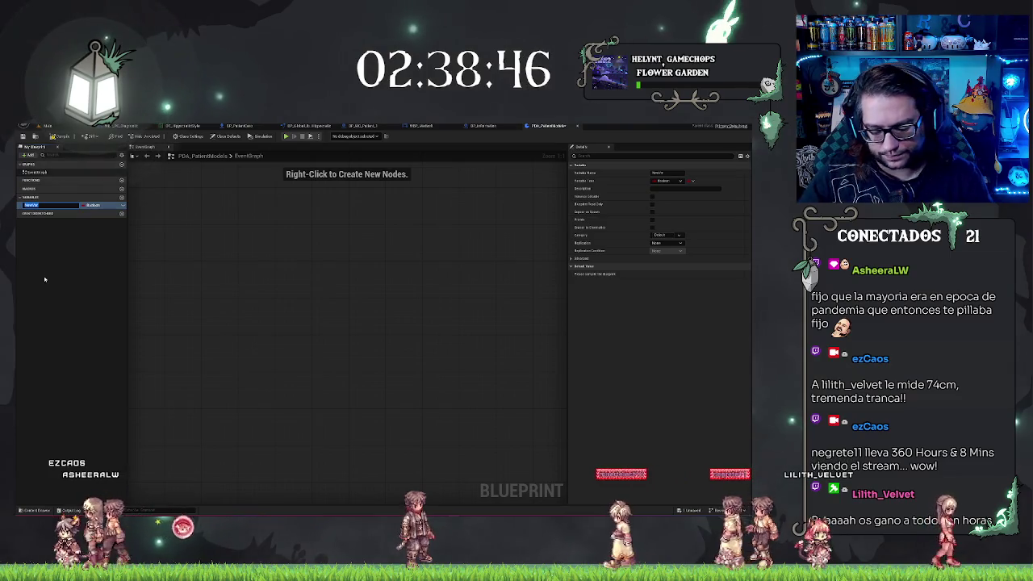
type("is")
key("Return")
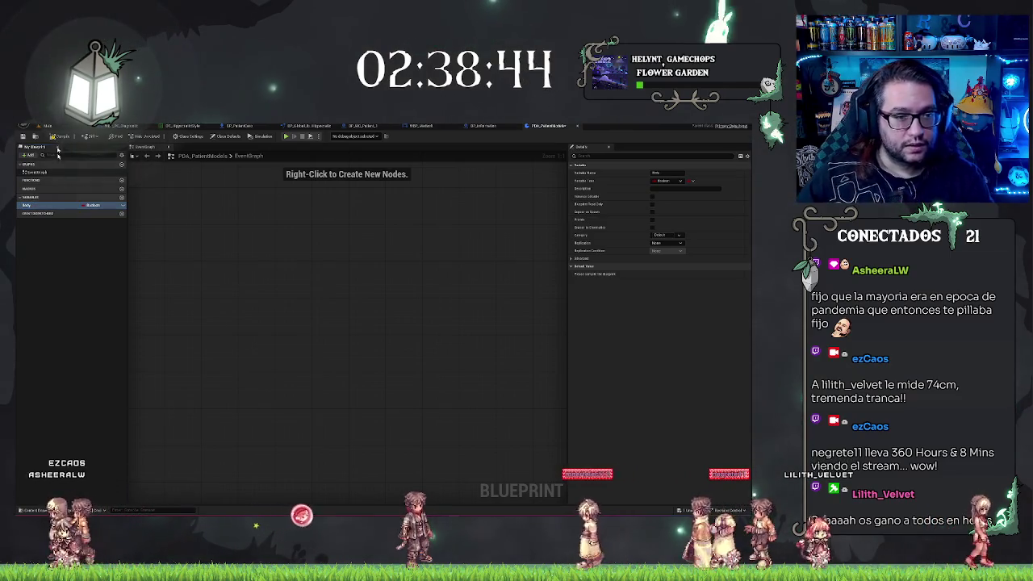
left_click(31, 155)
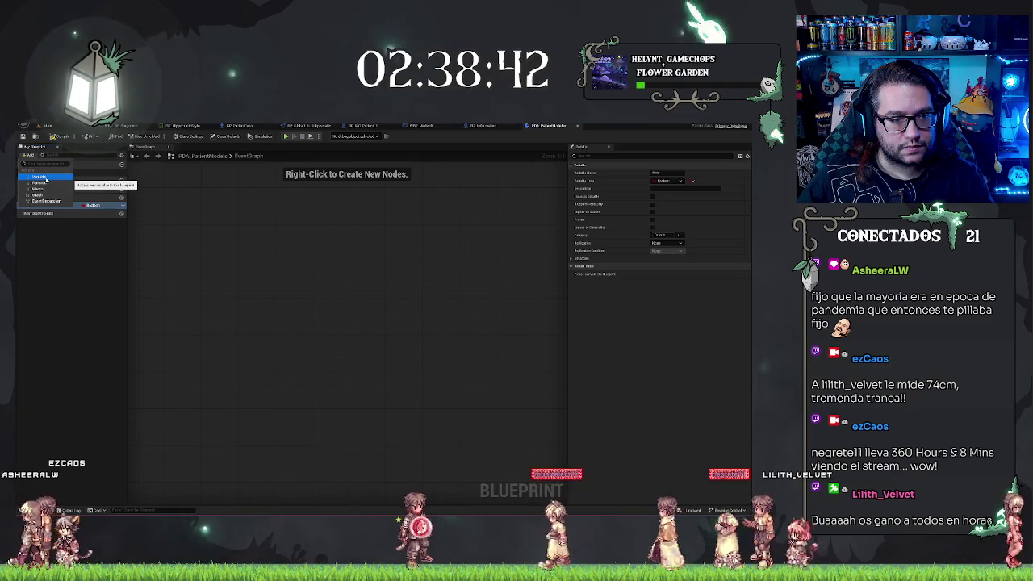
left_click(42, 177)
type("Skelet")
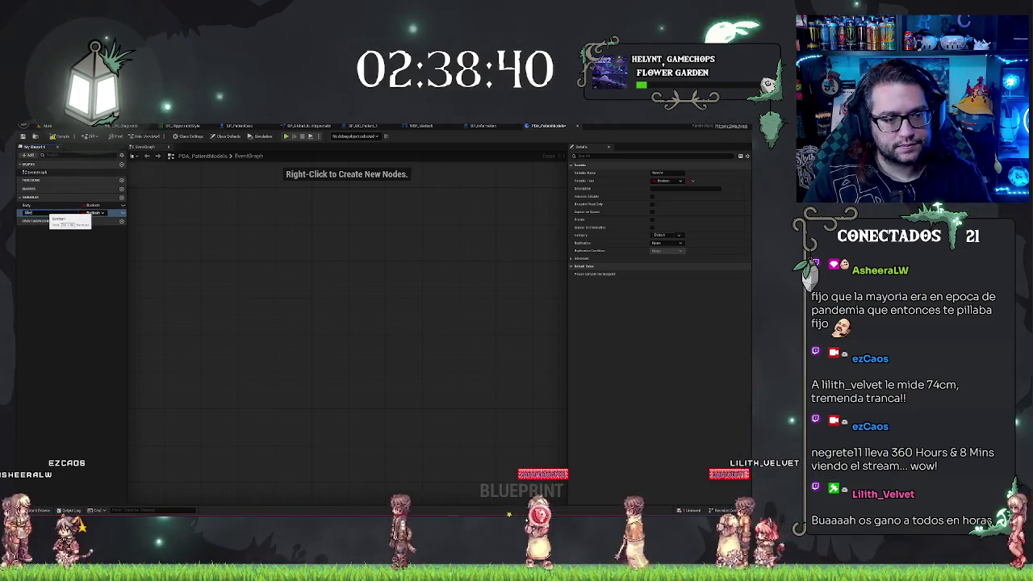
type("alMesh")
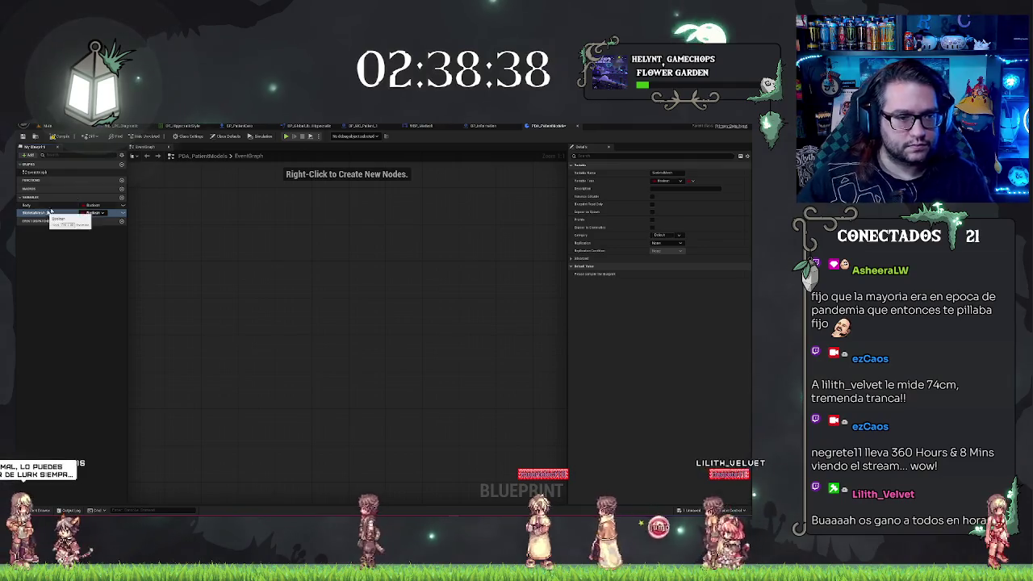
key("Return")
left_click(31, 155)
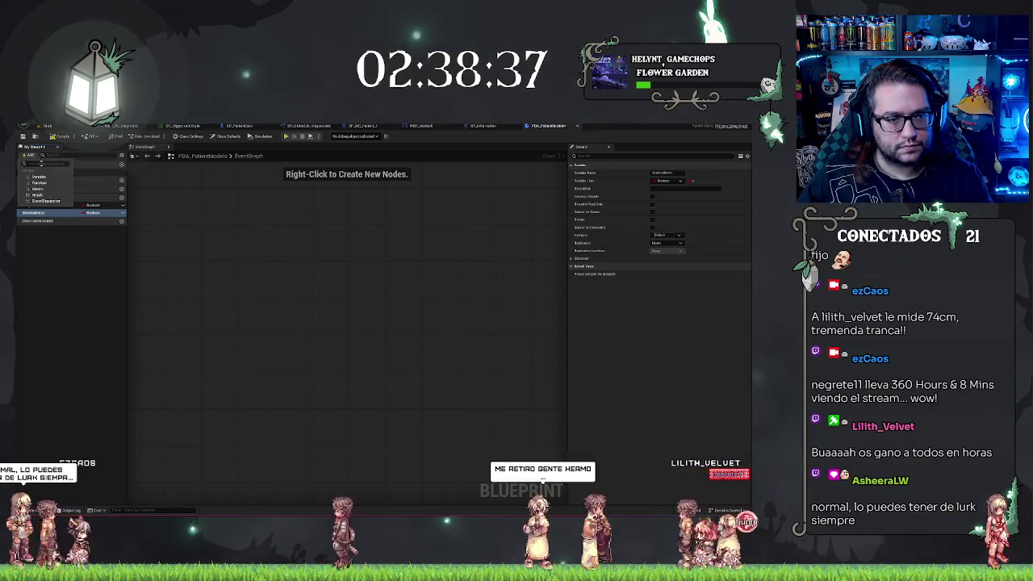
left_click(42, 176)
type("Face")
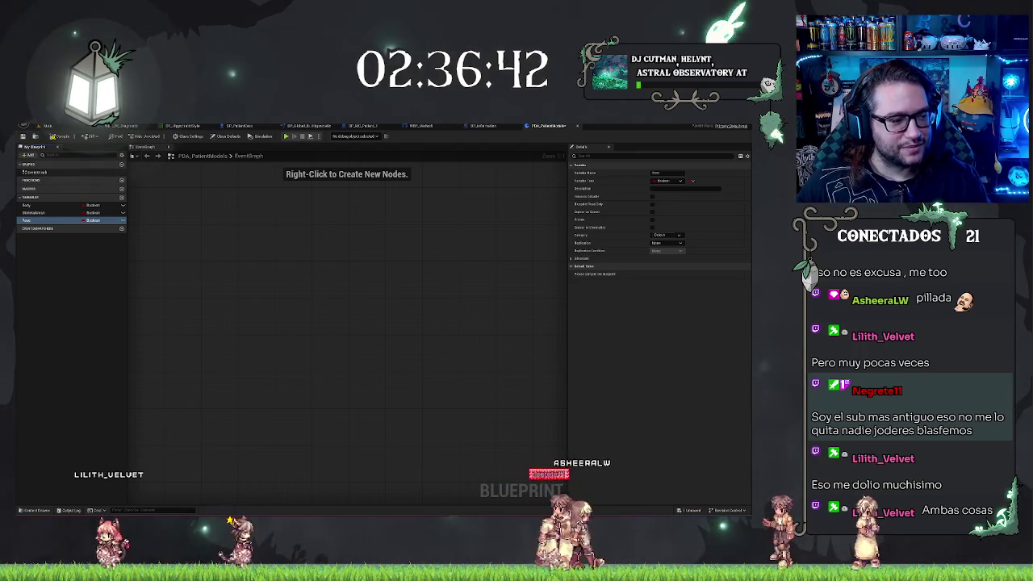
left_click(71, 278)
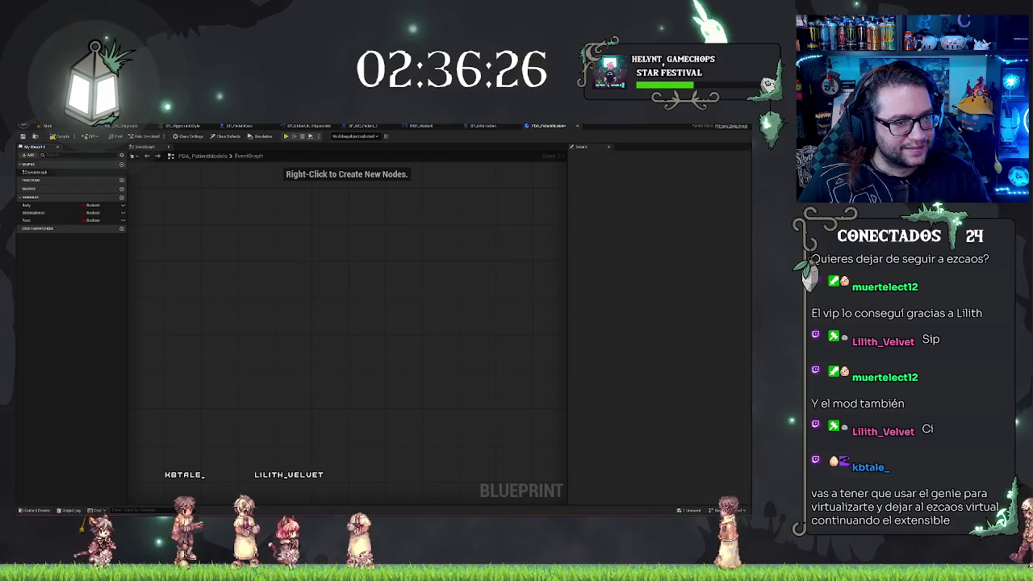
Step: Maximize ComfyUI to view the TextoAImagen workflow, then return to the Unreal Engine editor
key("alt+Tab")
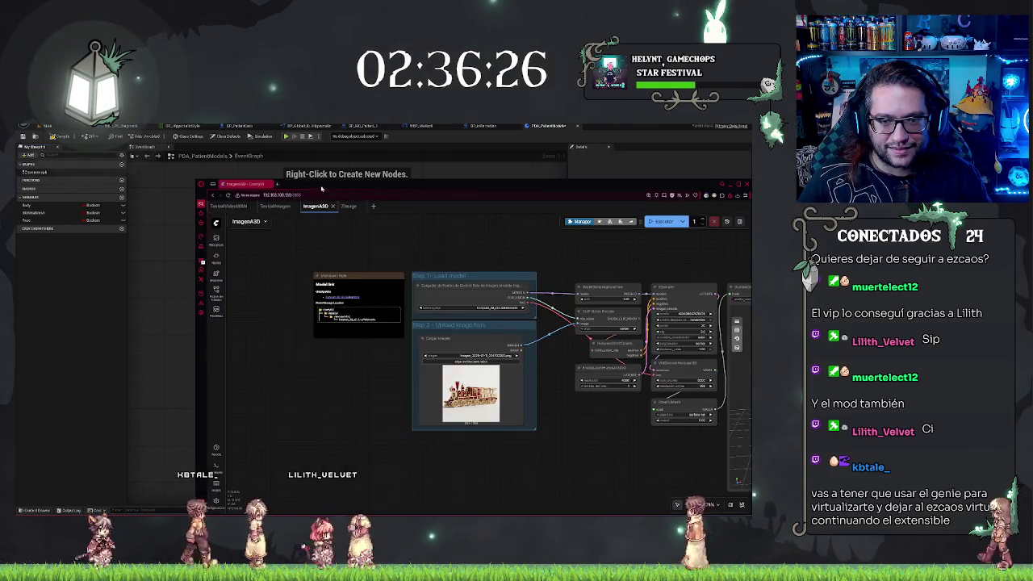
double_click(318, 186)
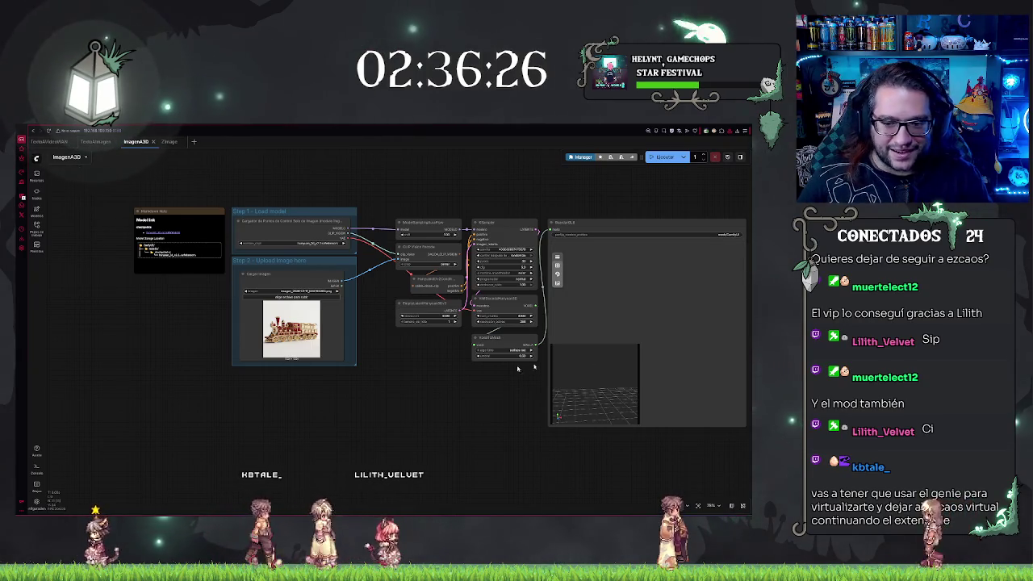
left_click(95, 142)
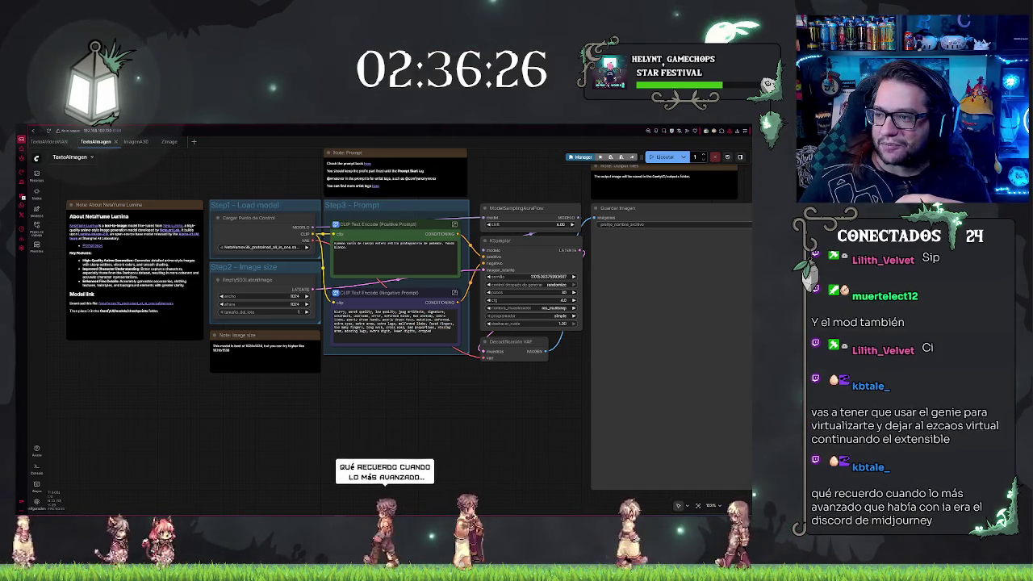
key("alt+Tab")
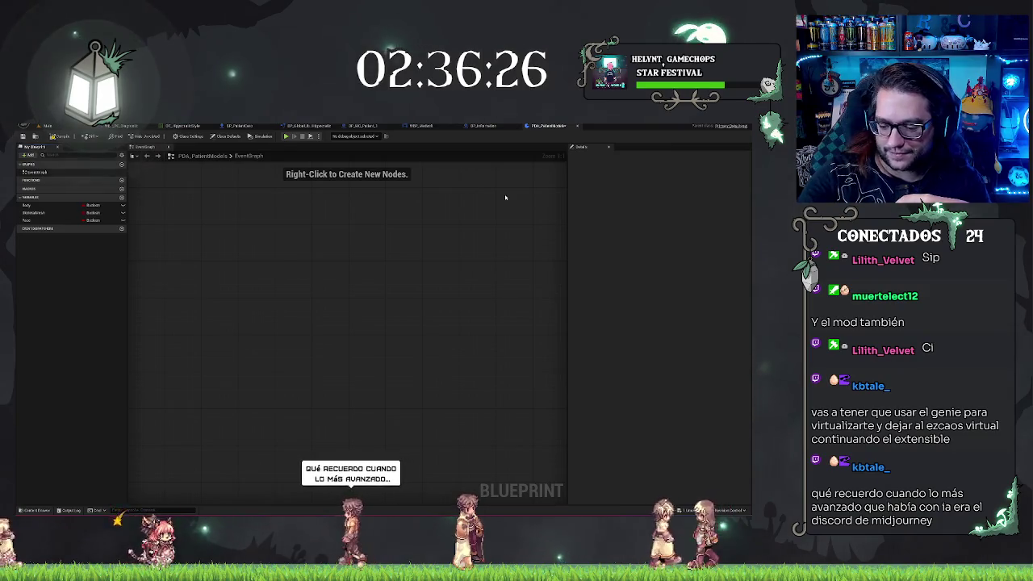